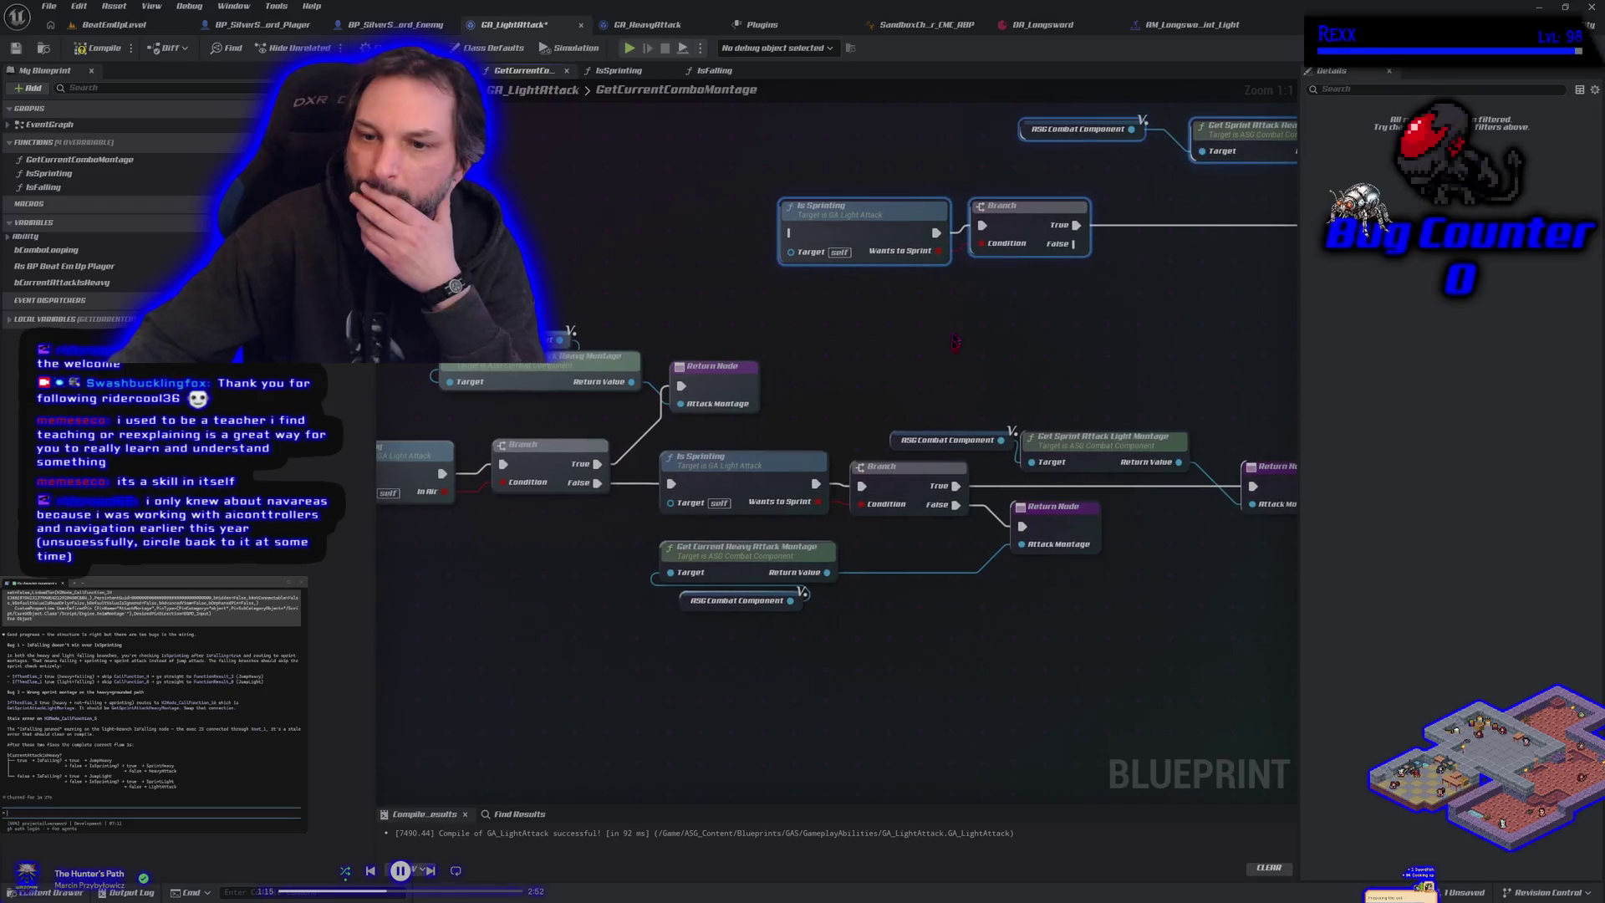
Step: Select the lower sprint branch nodes and drag them down, clear of the others
{"action": "scroll", "coordinate": [803, 434], "scroll_direction": "down", "scroll_amount": 1}
{"action": "left_click_drag", "start_coordinate": [707, 410], "coordinate": [1142, 645]}
{"action": "left_click_drag", "start_coordinate": [672, 436], "coordinate": [660, 617]}
{"action": "left_click_drag", "start_coordinate": [590, 551], "coordinate": [688, 452]}
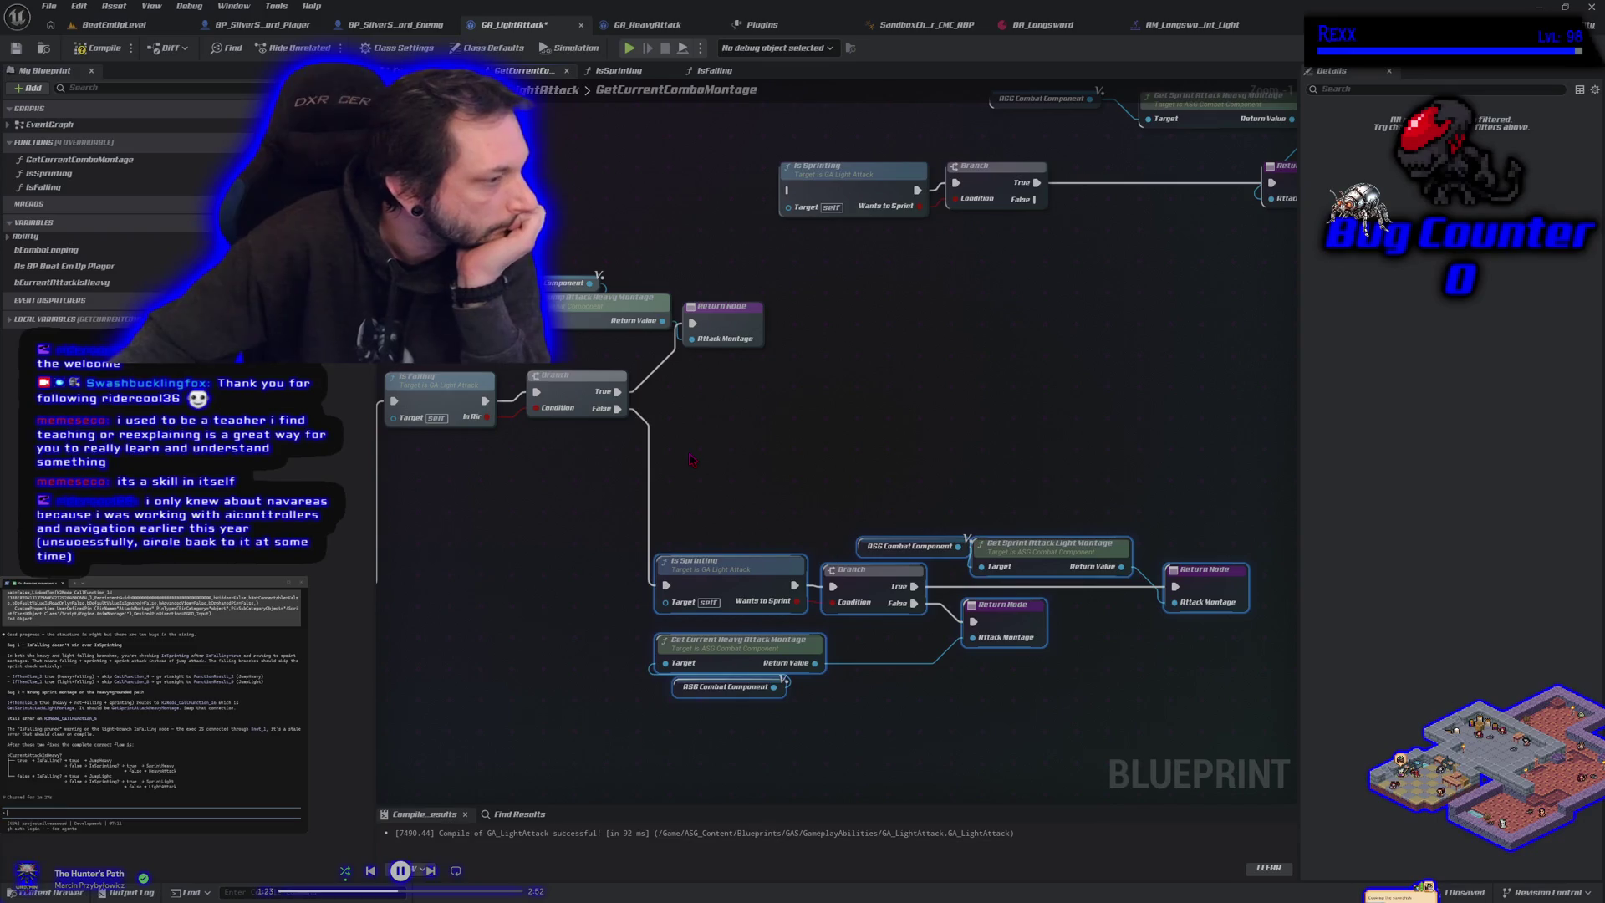
{"action": "key", "text": "f"}
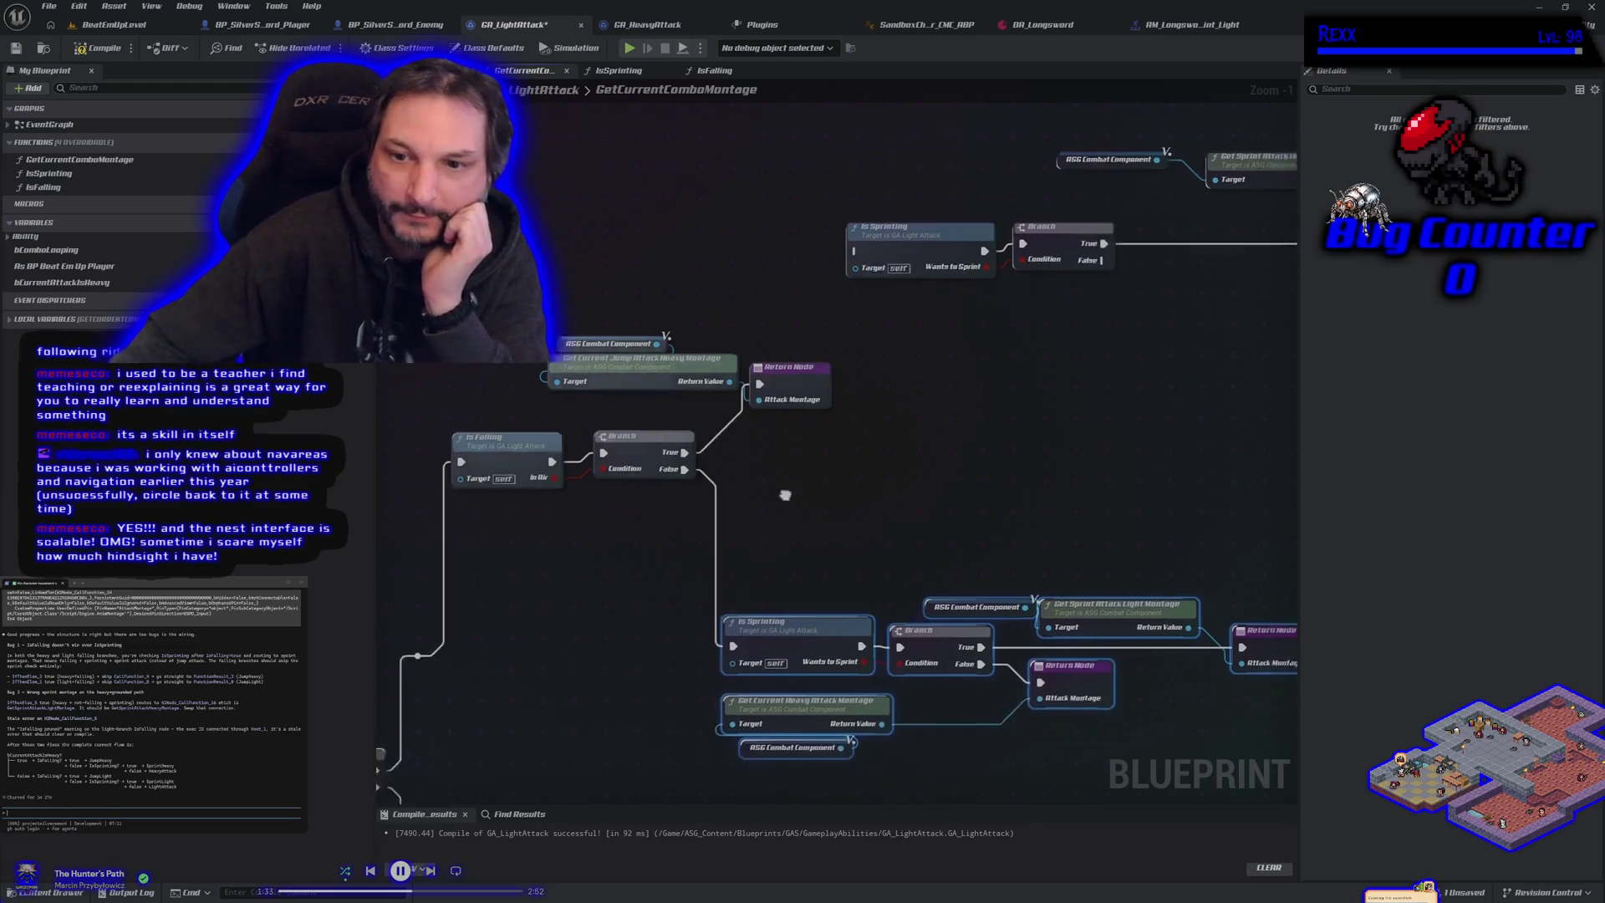
{"action": "key", "text": "f"}
Step: Inspect the Is Sprinting, Branch and Get Sprint Attack Light Montage nodes
{"action": "left_click", "coordinate": [670, 552]}
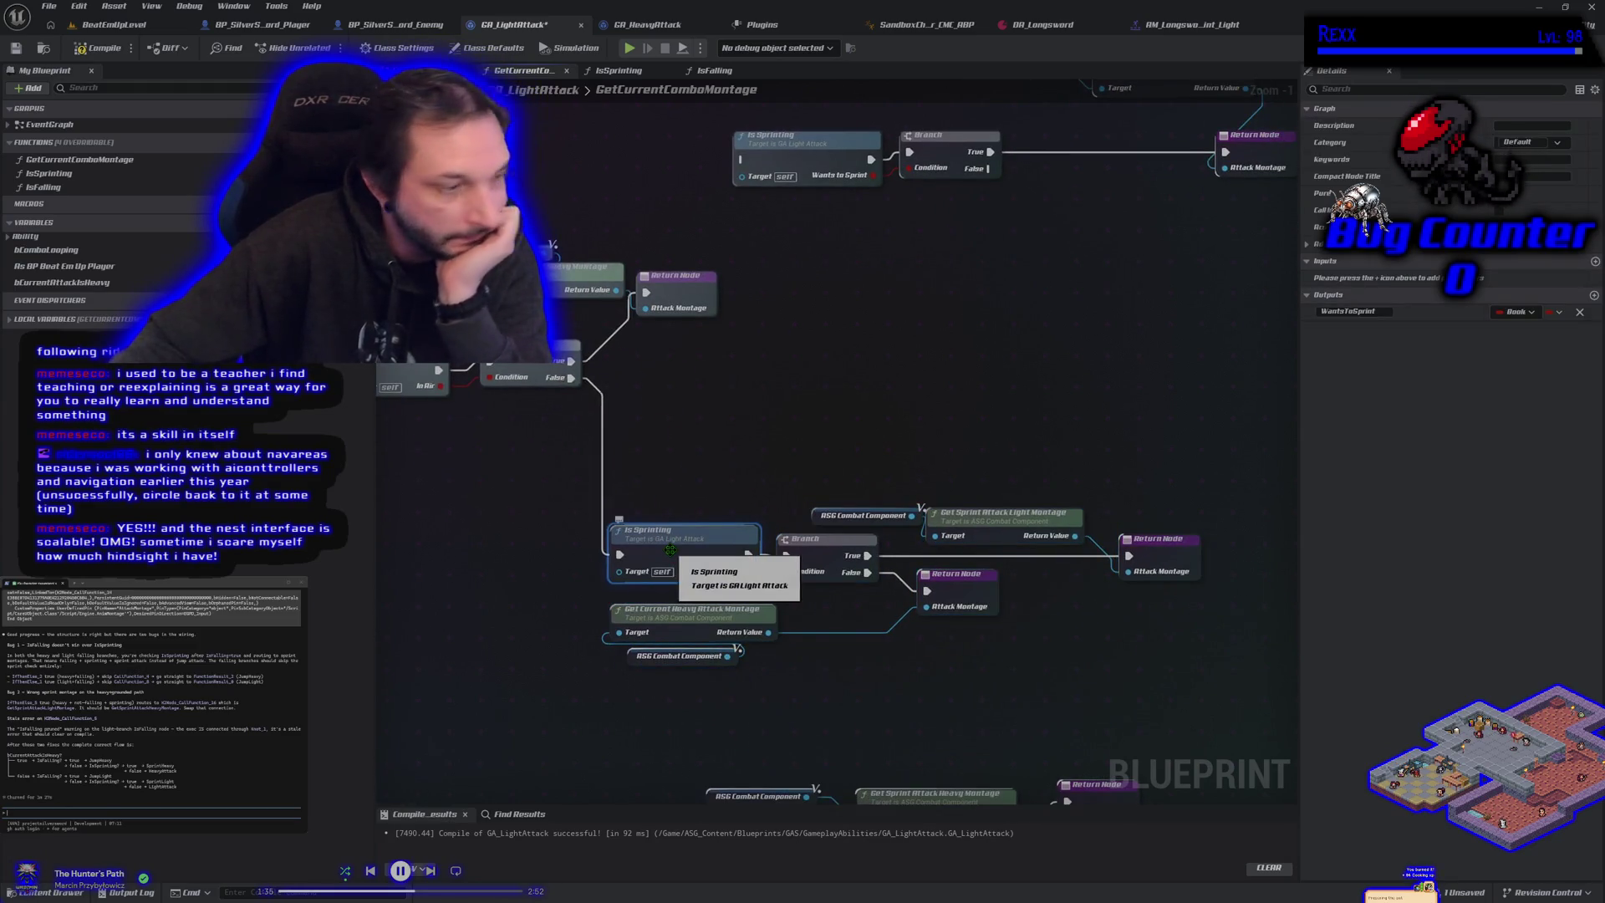
{"action": "left_click", "coordinate": [840, 550]}
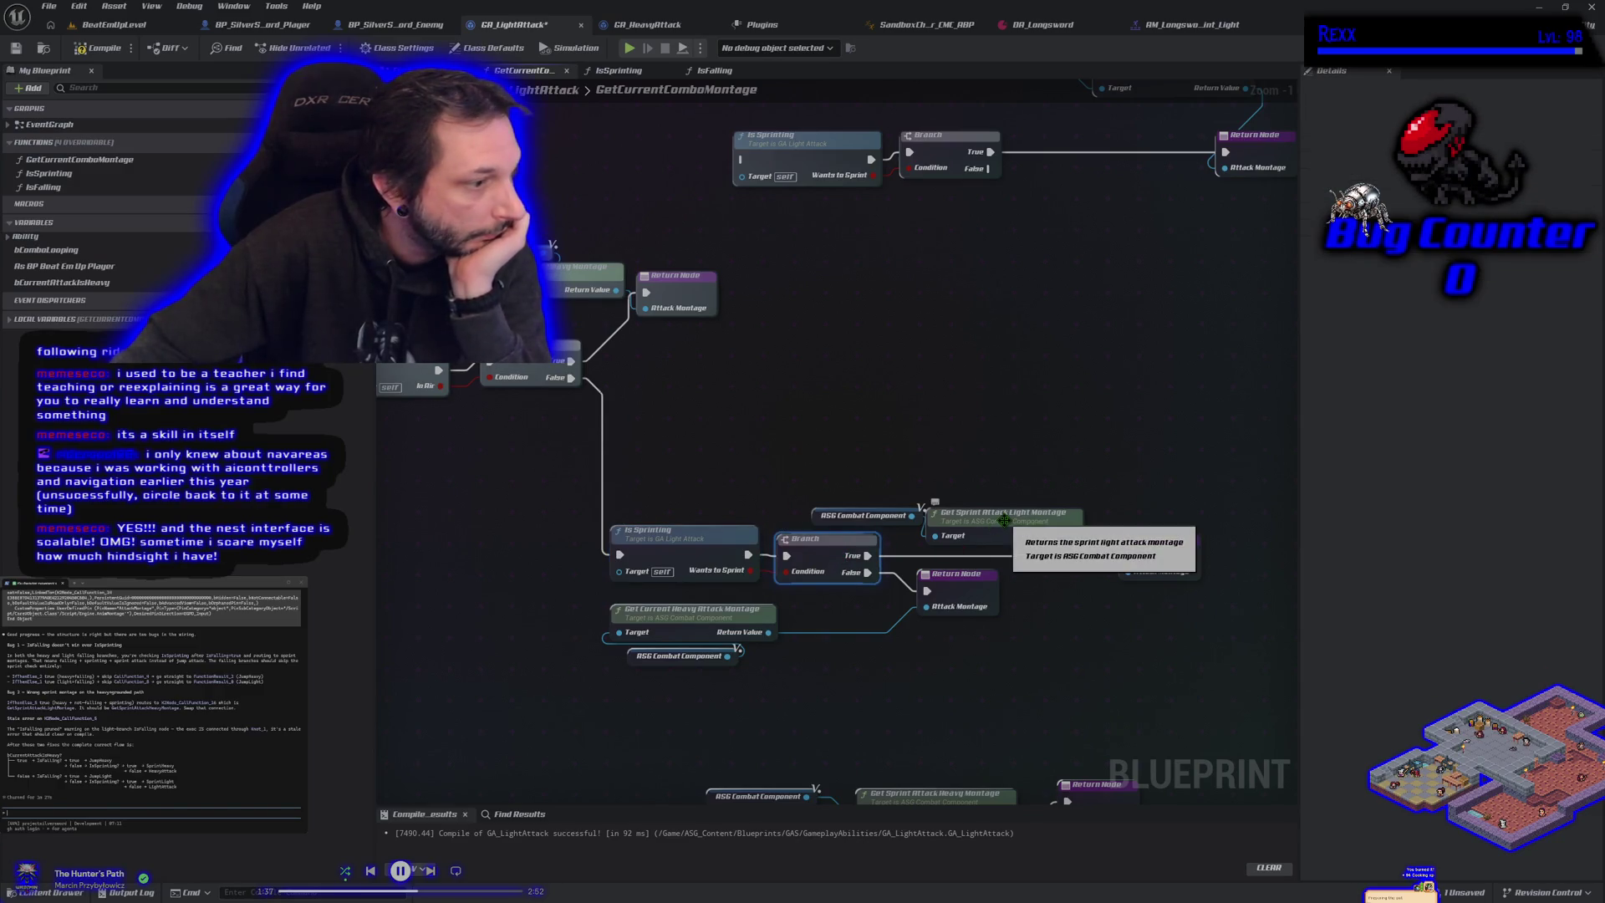
{"action": "left_click", "coordinate": [1004, 521]}
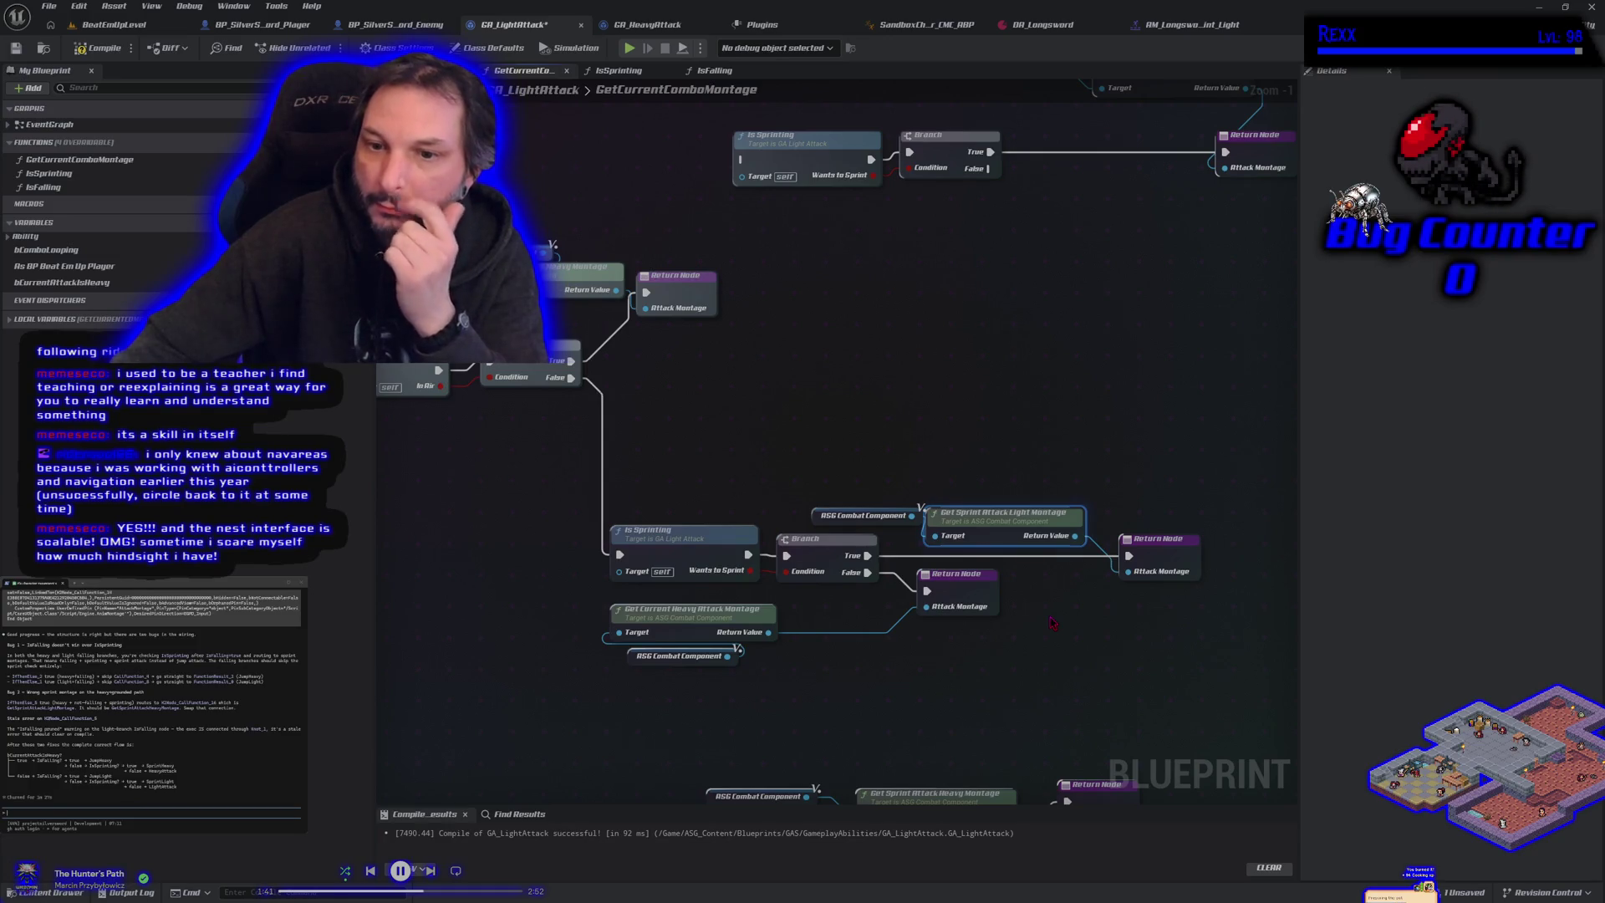
{"action": "mouse_move", "coordinate": [1052, 623]}
{"action": "left_mouse_down"}
{"action": "mouse_move", "coordinate": [928, 568]}
{"action": "mouse_move", "coordinate": [924, 540]}
{"action": "left_mouse_up"}
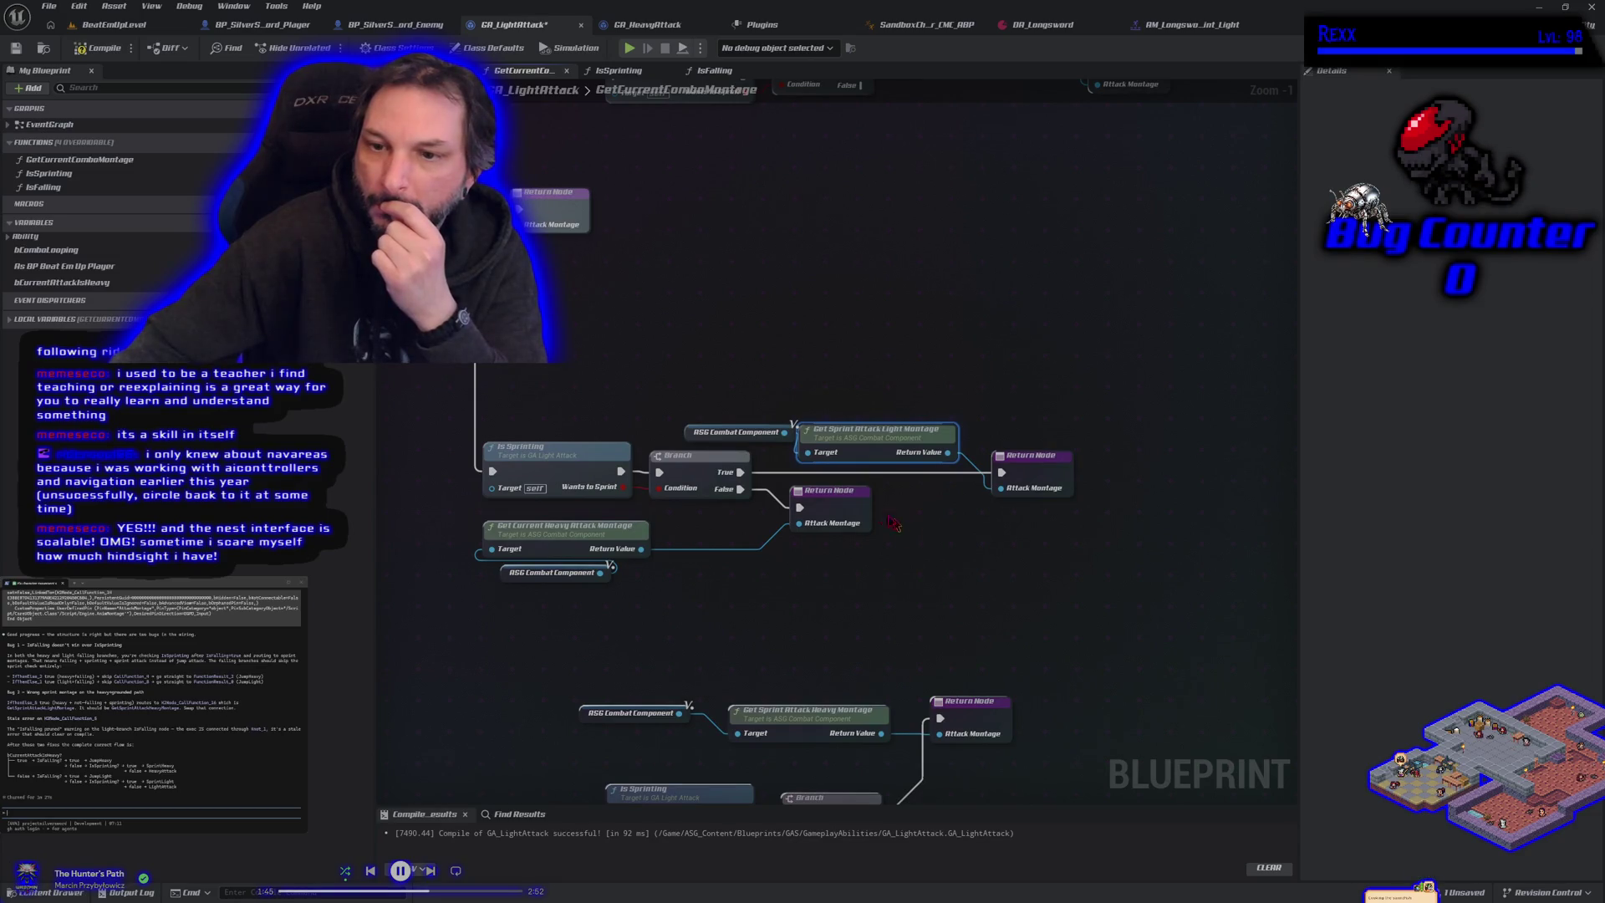
Step: Break the lower Branch's True wire and locate the sprint montage nodes
{"action": "left_click", "coordinate": [740, 472], "text": "alt"}
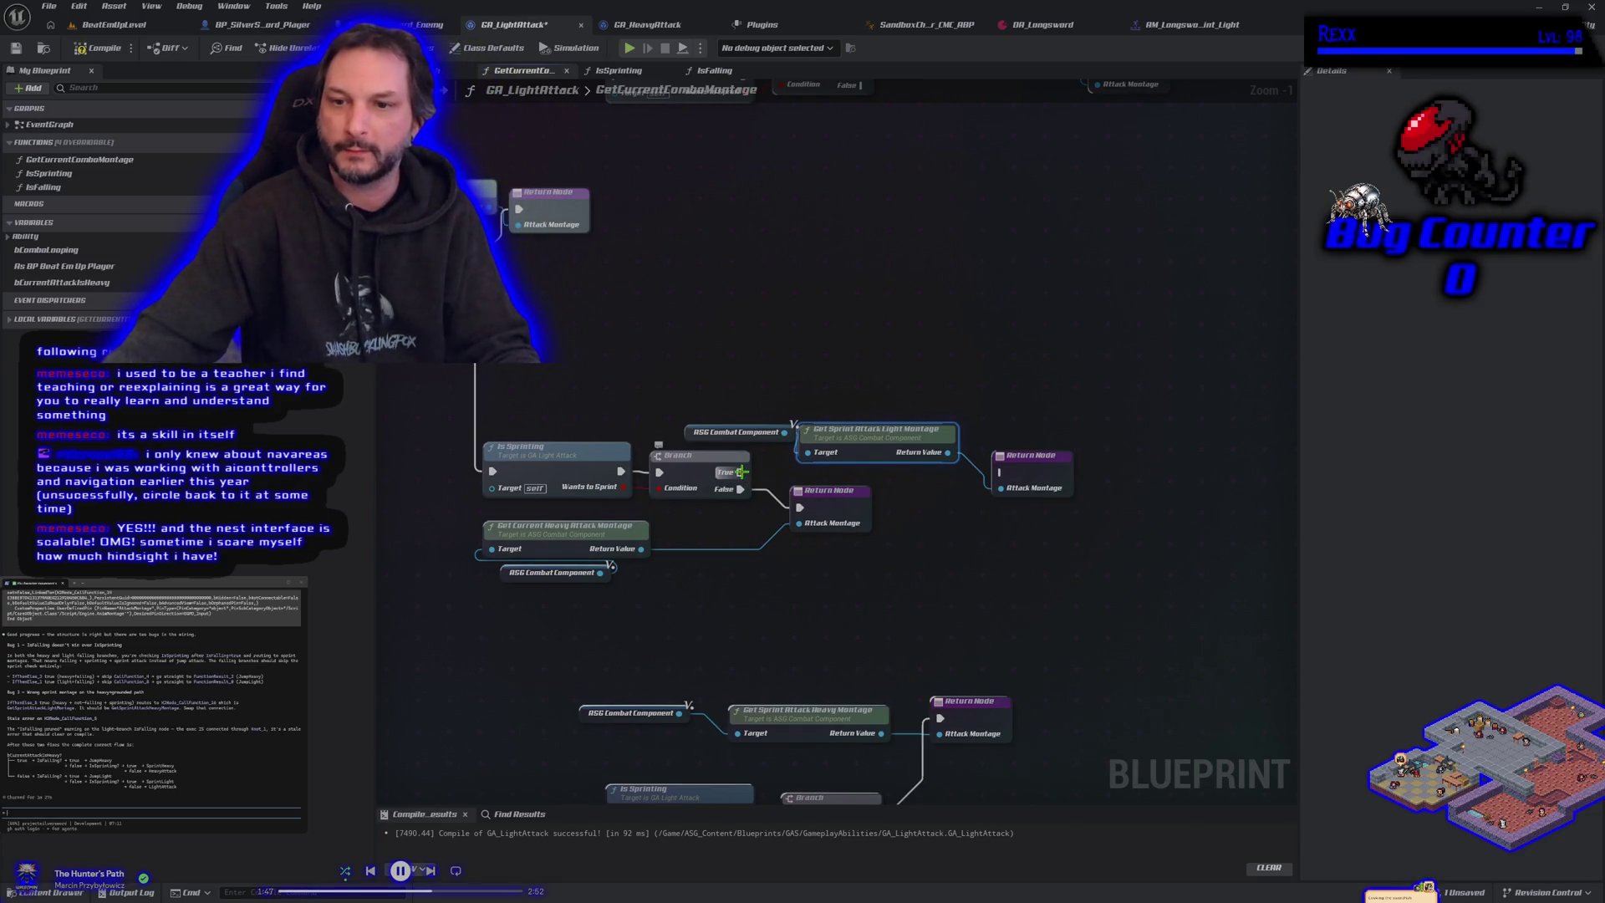
{"action": "mouse_move", "coordinate": [753, 342]}
{"action": "left_mouse_down"}
{"action": "mouse_move", "coordinate": [966, 438]}
{"action": "mouse_move", "coordinate": [886, 448]}
{"action": "left_mouse_up"}
{"action": "left_click", "coordinate": [878, 447]}
{"action": "left_click_drag", "start_coordinate": [782, 260], "coordinate": [770, 427]}
{"action": "mouse_move", "coordinate": [777, 555]}
{"action": "left_mouse_down"}
{"action": "mouse_move", "coordinate": [964, 628]}
{"action": "mouse_move", "coordinate": [1112, 468]}
{"action": "mouse_move", "coordinate": [1246, 393]}
{"action": "mouse_move", "coordinate": [694, 791]}
{"action": "left_mouse_up"}
{"action": "mouse_move", "coordinate": [458, 407]}
{"action": "left_mouse_down"}
{"action": "mouse_move", "coordinate": [752, 512]}
{"action": "mouse_move", "coordinate": [898, 499]}
{"action": "mouse_move", "coordinate": [824, 481]}
{"action": "mouse_move", "coordinate": [741, 524]}
{"action": "left_mouse_up"}
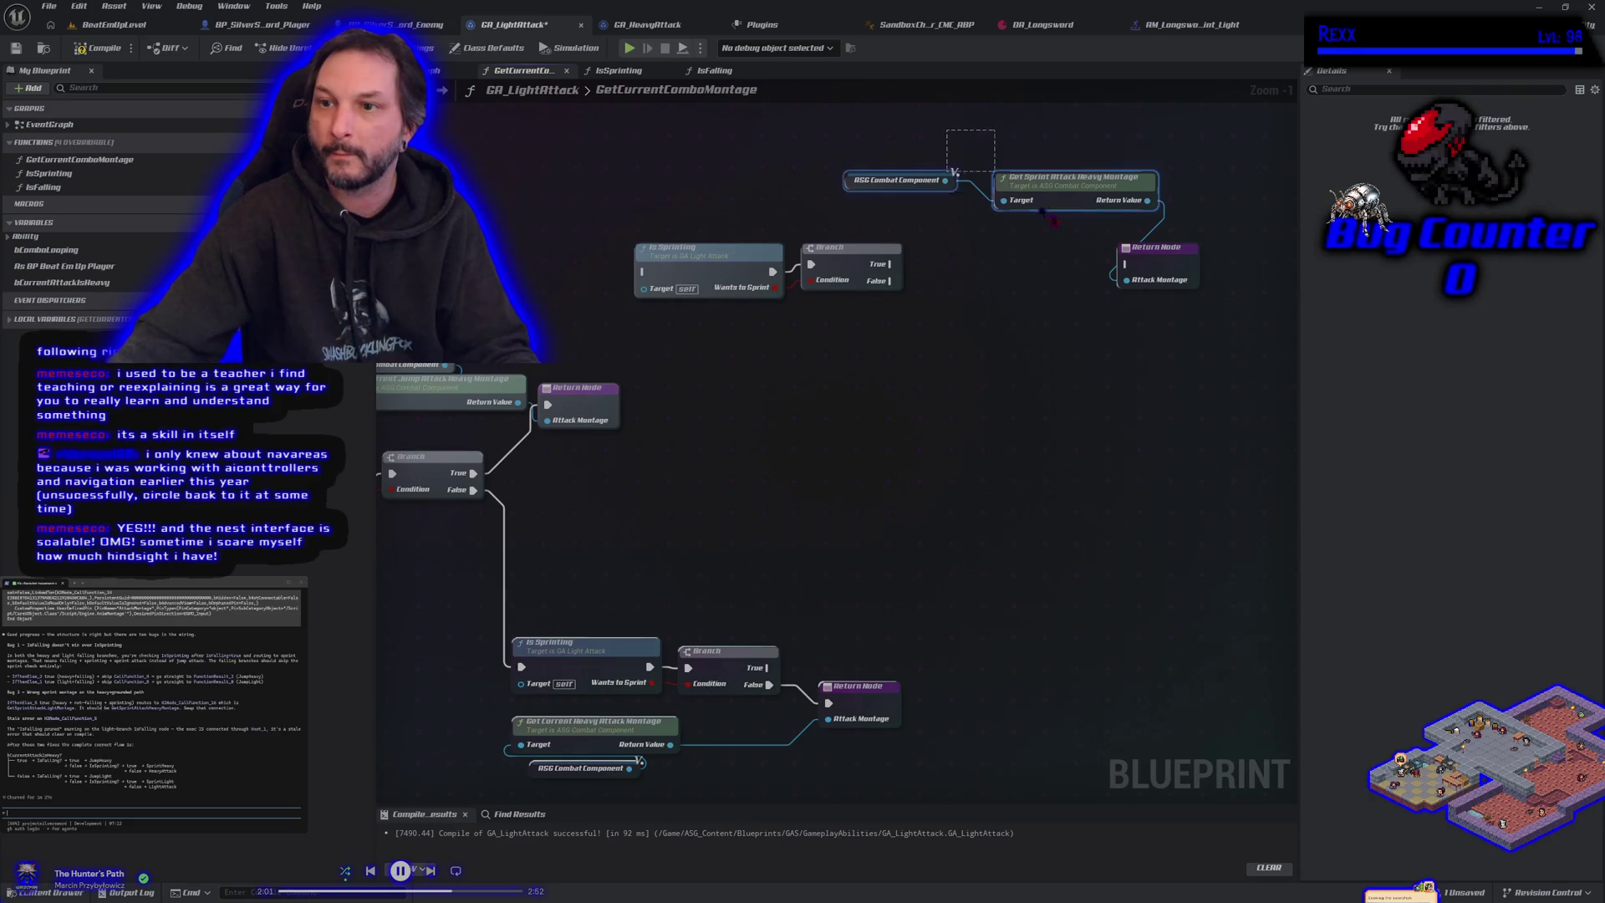
Step: Move the sprint heavy montage group beside the Branch and wire True to its Return Node
{"action": "mouse_move", "coordinate": [1154, 257]}
{"action": "left_mouse_down"}
{"action": "mouse_move", "coordinate": [1126, 563]}
{"action": "mouse_move", "coordinate": [995, 661]}
{"action": "mouse_move", "coordinate": [999, 623]}
{"action": "mouse_move", "coordinate": [976, 651]}
{"action": "left_mouse_up"}
{"action": "mouse_move", "coordinate": [766, 666]}
{"action": "left_mouse_down"}
{"action": "mouse_move", "coordinate": [920, 681]}
{"action": "mouse_move", "coordinate": [950, 660]}
{"action": "left_mouse_up"}
{"action": "left_click_drag", "start_coordinate": [957, 742], "coordinate": [1105, 624]}
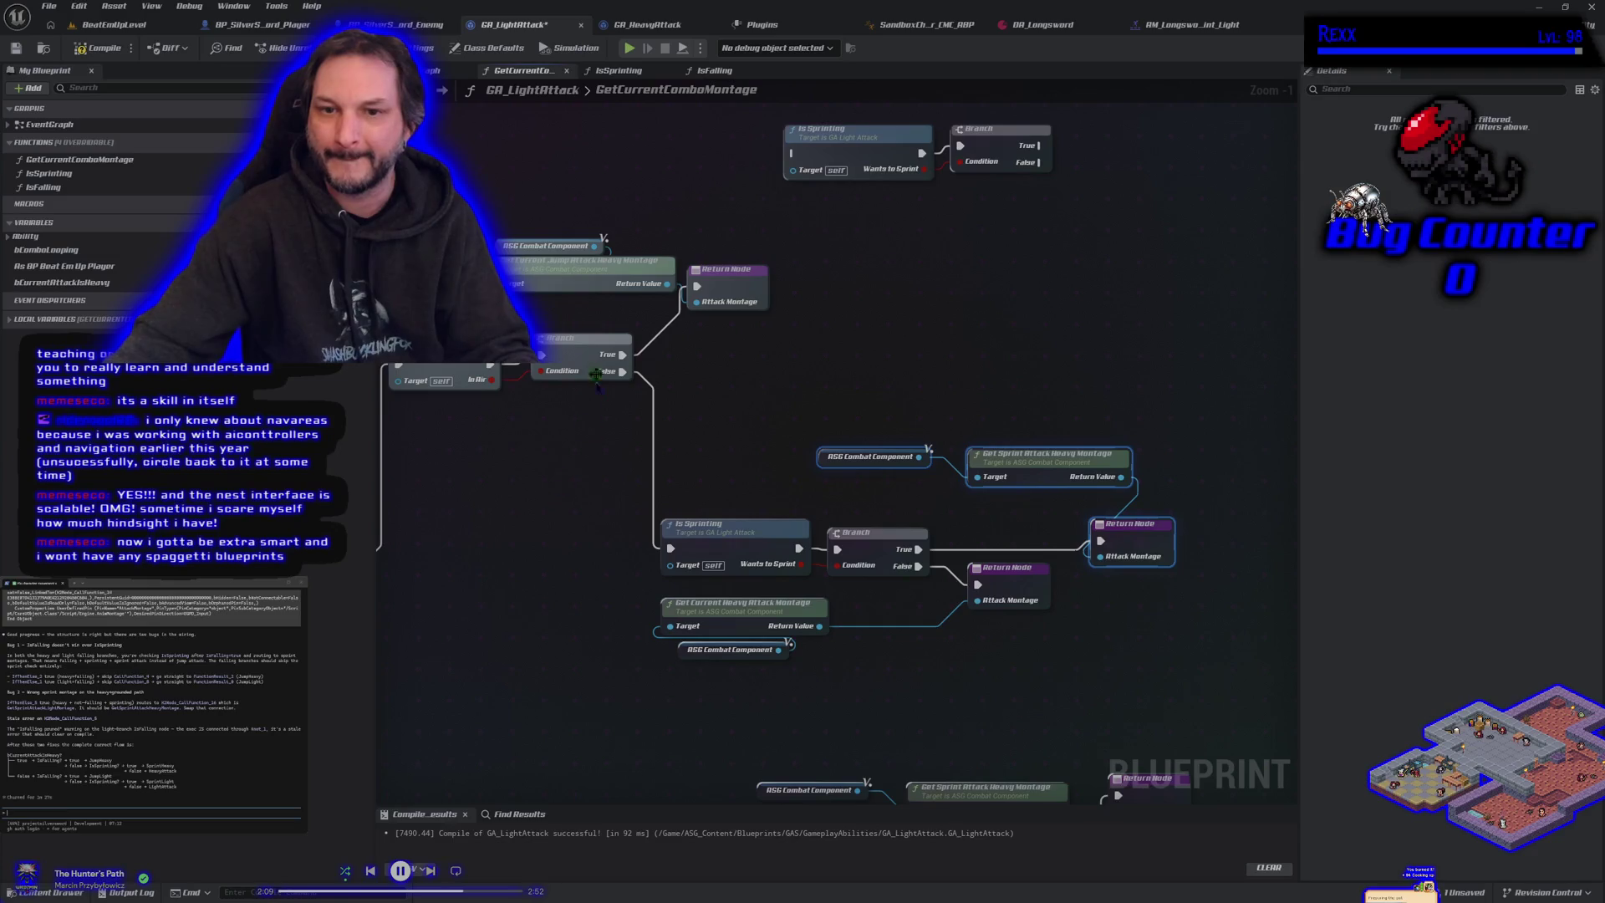
Step: Review the rewired Branch with the Get Sprint Attack Heavy and Get Current Heavy Attack Montage nodes
{"action": "left_click_drag", "start_coordinate": [576, 176], "coordinate": [699, 288]}
{"action": "left_click", "coordinate": [727, 418]}
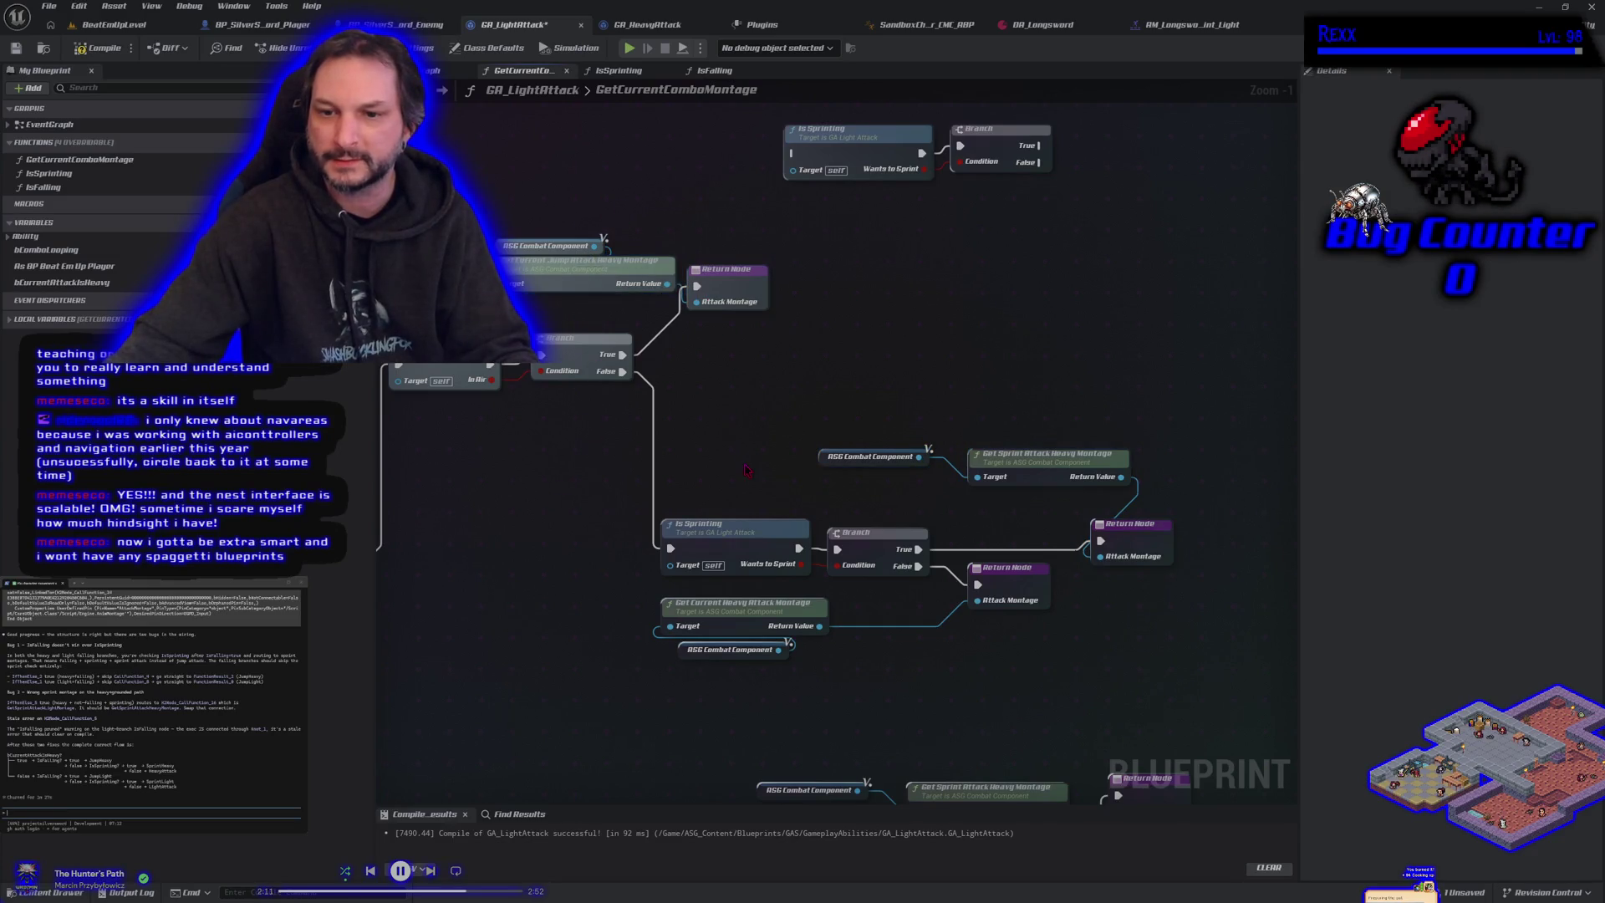
{"action": "left_click_drag", "start_coordinate": [744, 463], "coordinate": [681, 380]}
{"action": "mouse_move", "coordinate": [554, 418]}
{"action": "left_mouse_down"}
{"action": "mouse_move", "coordinate": [753, 497]}
{"action": "mouse_move", "coordinate": [871, 499]}
{"action": "left_mouse_up"}
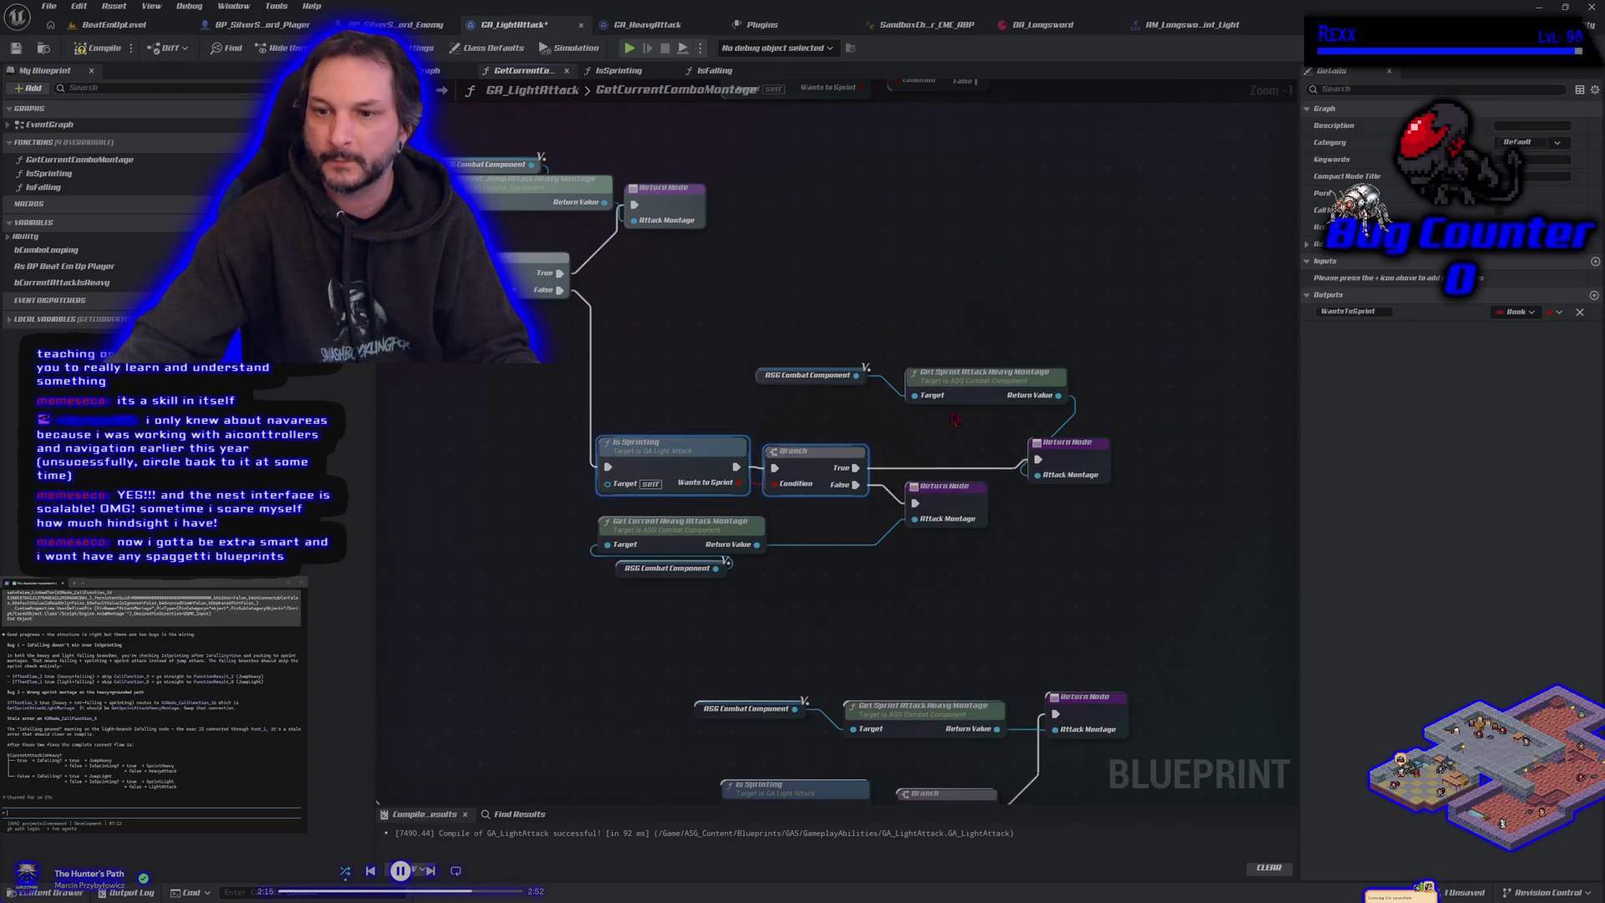
{"action": "left_click", "coordinate": [970, 378]}
{"action": "left_click", "coordinate": [678, 524]}
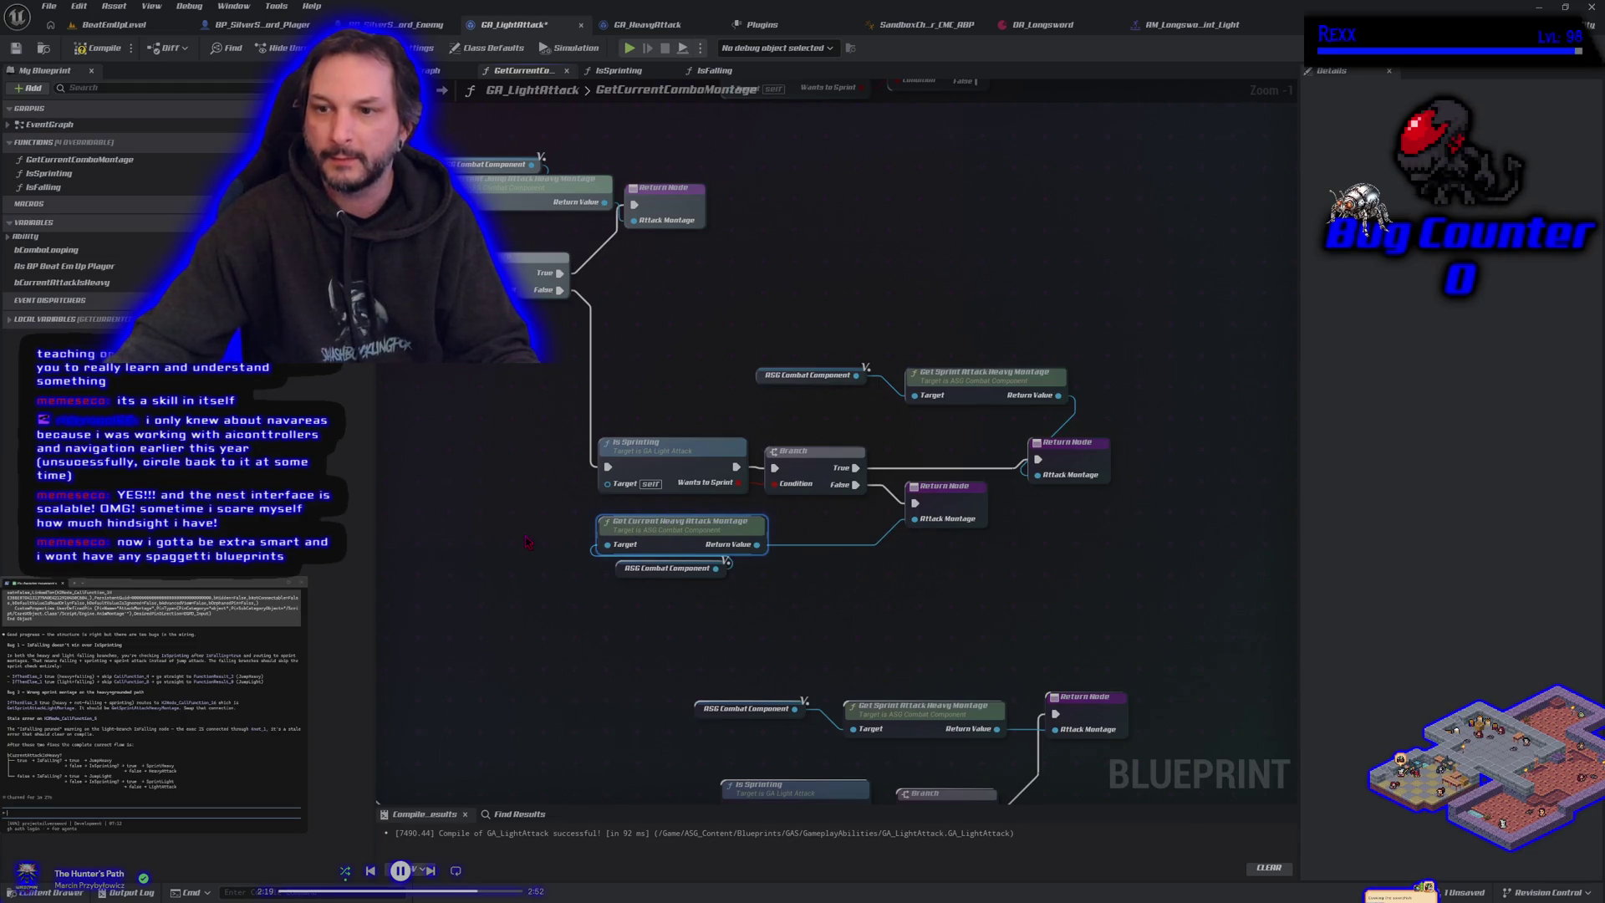
Step: Delete the upper and middle Is Sprinting and Branch node pairs
{"action": "scroll", "coordinate": [528, 542], "scroll_direction": "down", "scroll_amount": 2}
{"action": "mouse_move", "coordinate": [717, 337]}
{"action": "left_mouse_down"}
{"action": "mouse_move", "coordinate": [782, 185]}
{"action": "mouse_move", "coordinate": [836, 180]}
{"action": "left_mouse_up"}
{"action": "left_click_drag", "start_coordinate": [709, 157], "coordinate": [844, 307]}
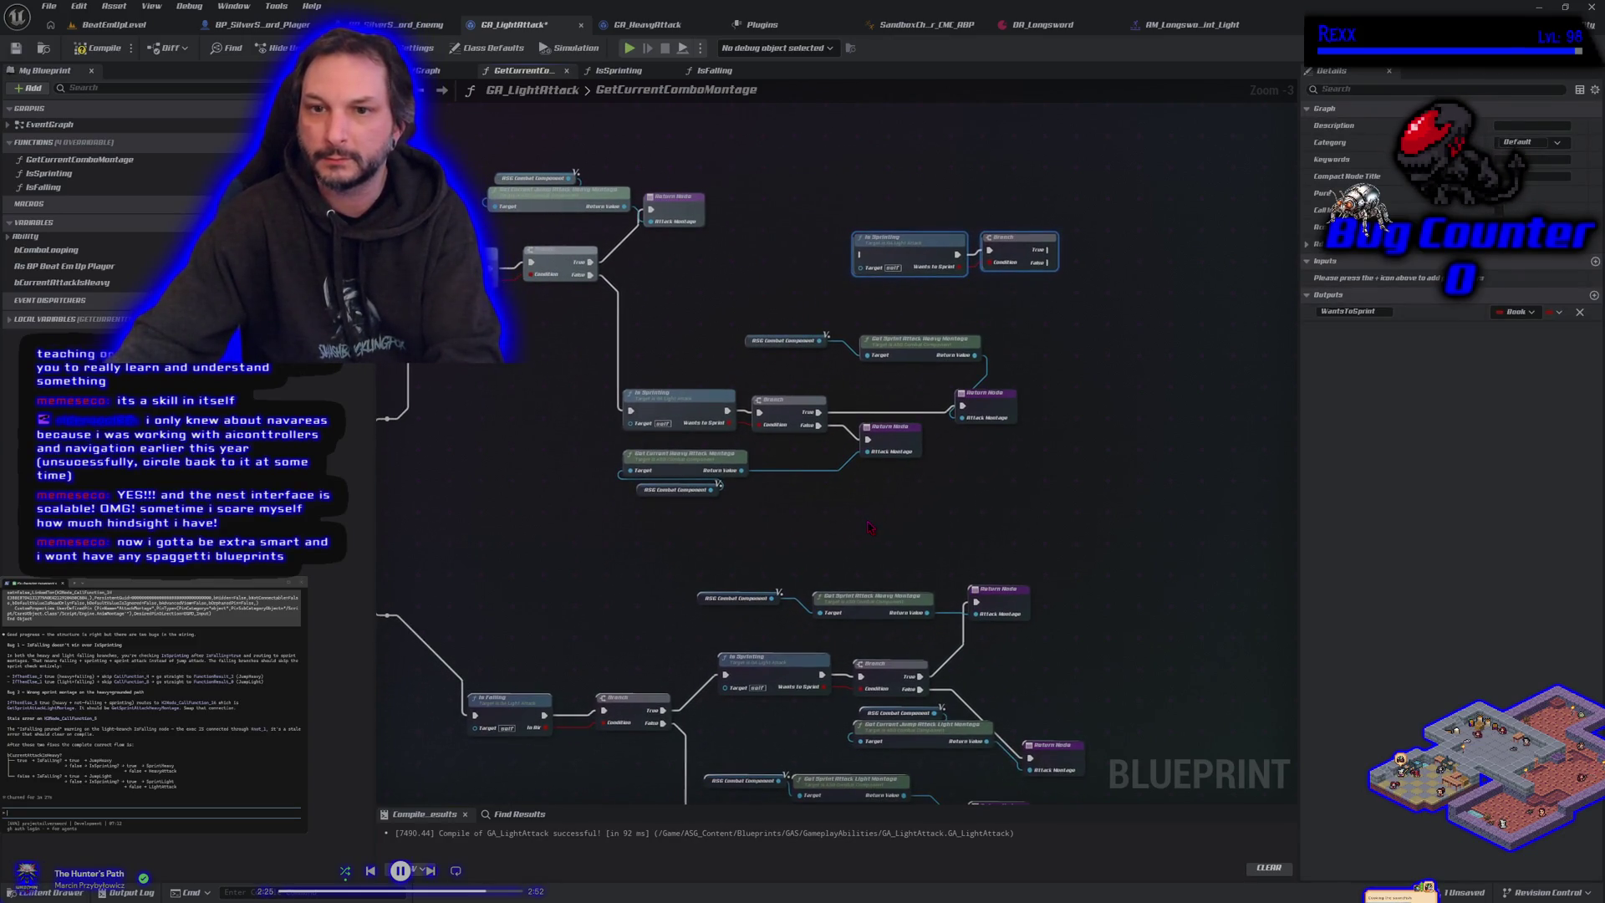
{"action": "key", "text": "Delete"}
{"action": "left_click_drag", "start_coordinate": [869, 527], "coordinate": [867, 433]}
{"action": "scroll", "coordinate": [867, 432], "scroll_direction": "down", "scroll_amount": 1}
{"action": "left_click_drag", "start_coordinate": [675, 617], "coordinate": [722, 527]}
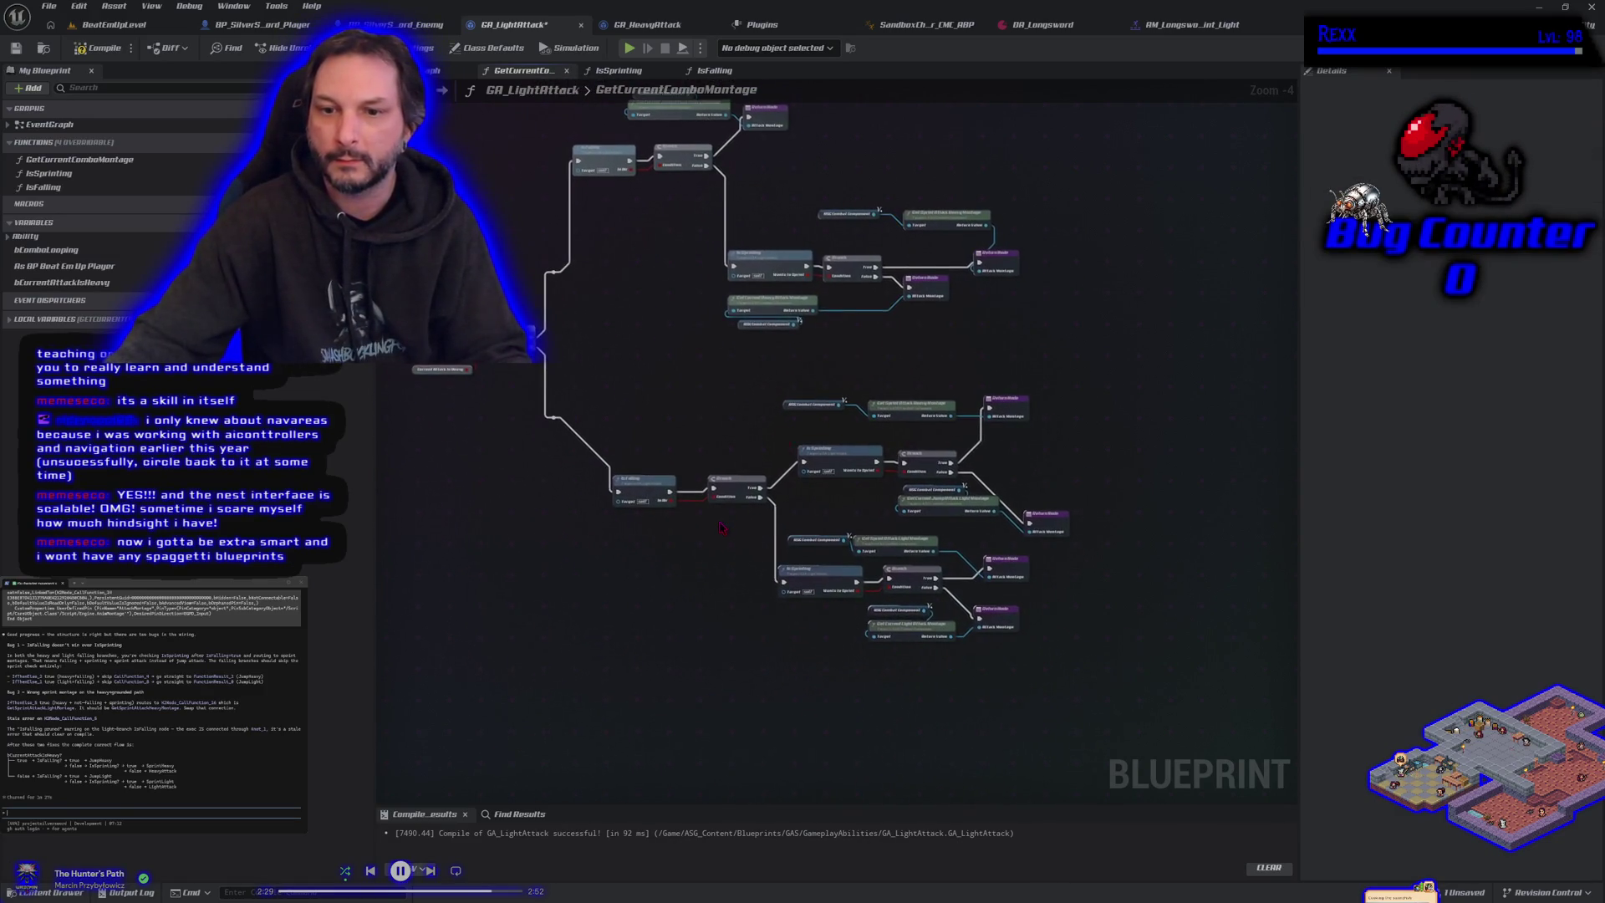
{"action": "scroll", "coordinate": [722, 527], "scroll_direction": "up", "scroll_amount": 2}
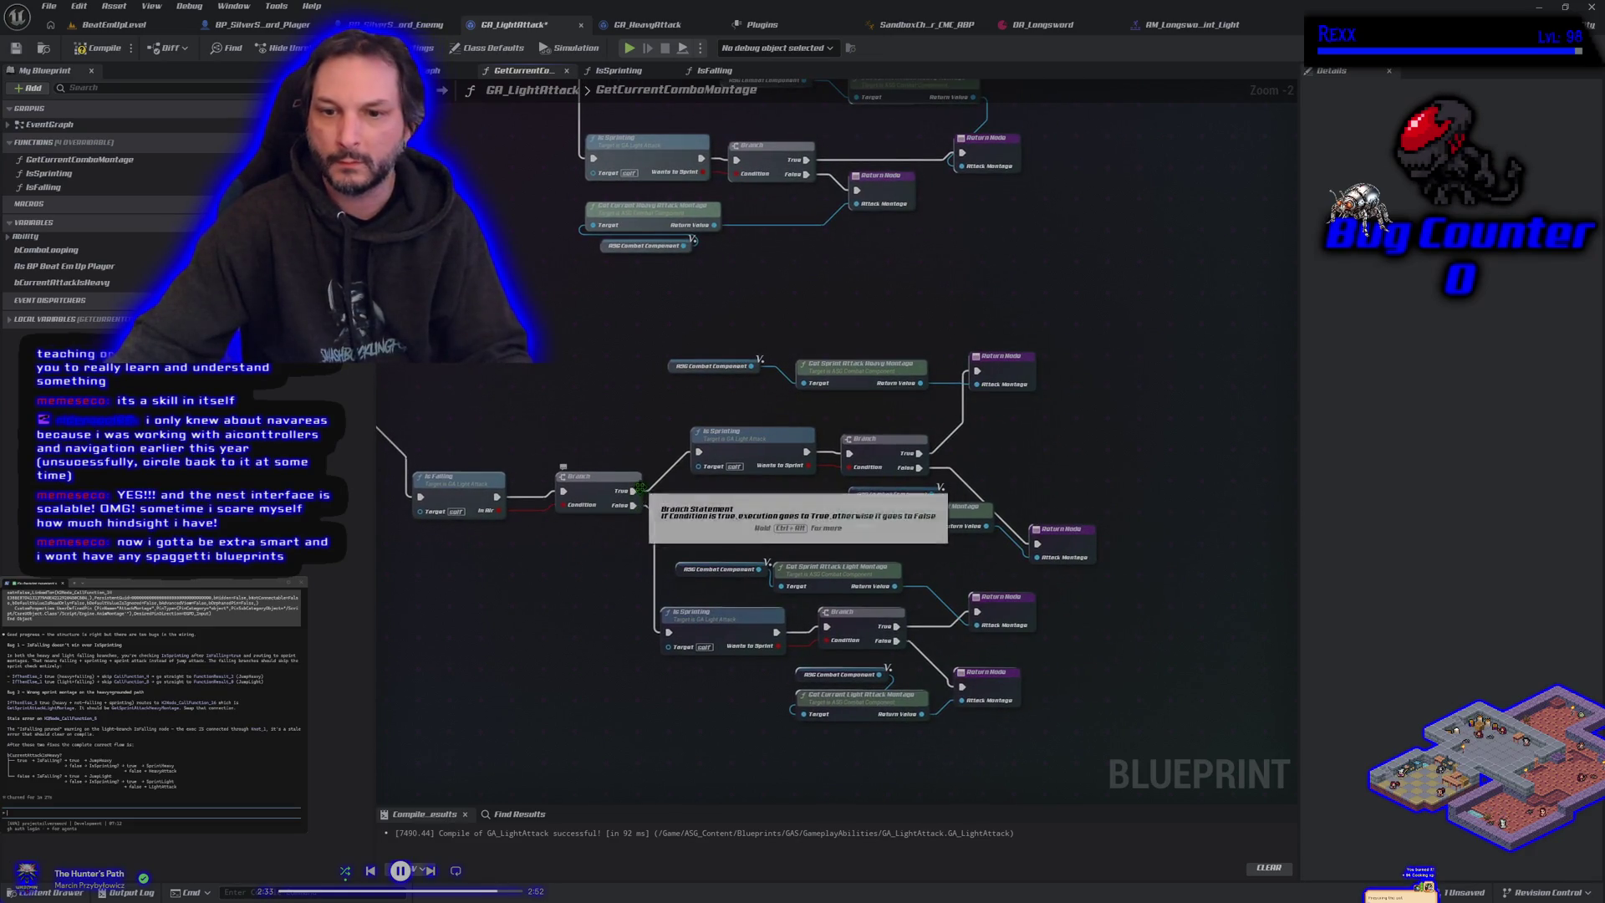
{"action": "left_click", "coordinate": [732, 449]}
{"action": "left_click", "coordinate": [885, 443], "text": "ctrl"}
{"action": "key", "text": "Delete"}
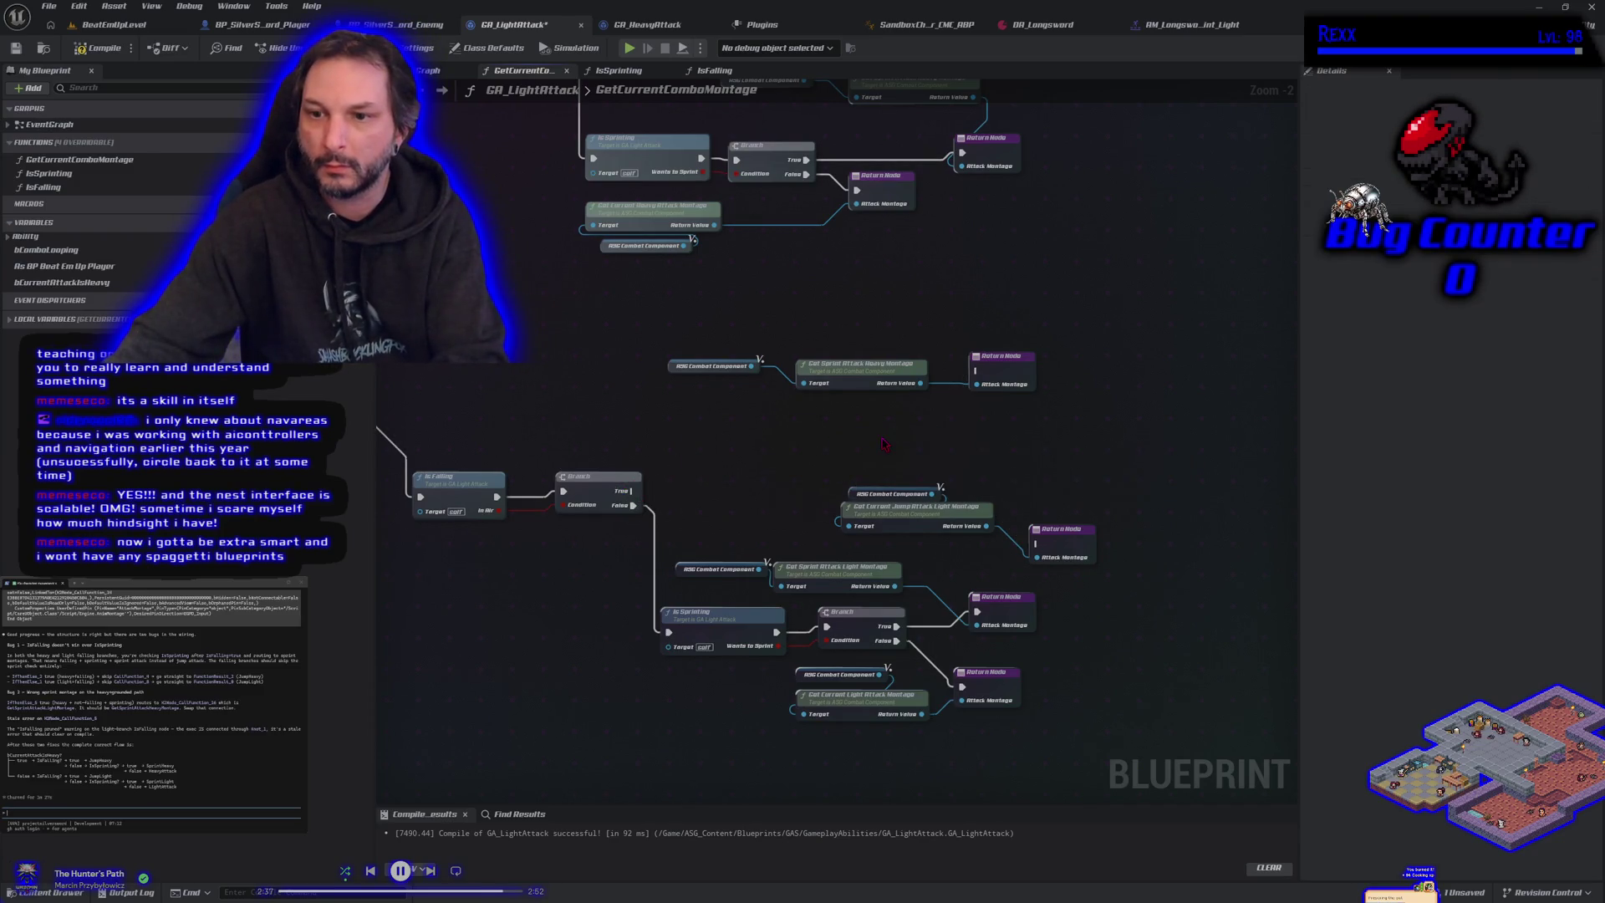
Step: Move the Branch up-right and bring the Jump Attack Light Montage group beside it
{"action": "left_click_drag", "start_coordinate": [628, 493], "coordinate": [1037, 544]}
{"action": "mouse_move", "coordinate": [932, 478]}
{"action": "left_mouse_down"}
{"action": "mouse_move", "coordinate": [1055, 545]}
{"action": "mouse_move", "coordinate": [965, 480]}
{"action": "mouse_move", "coordinate": [689, 416]}
{"action": "left_mouse_up"}
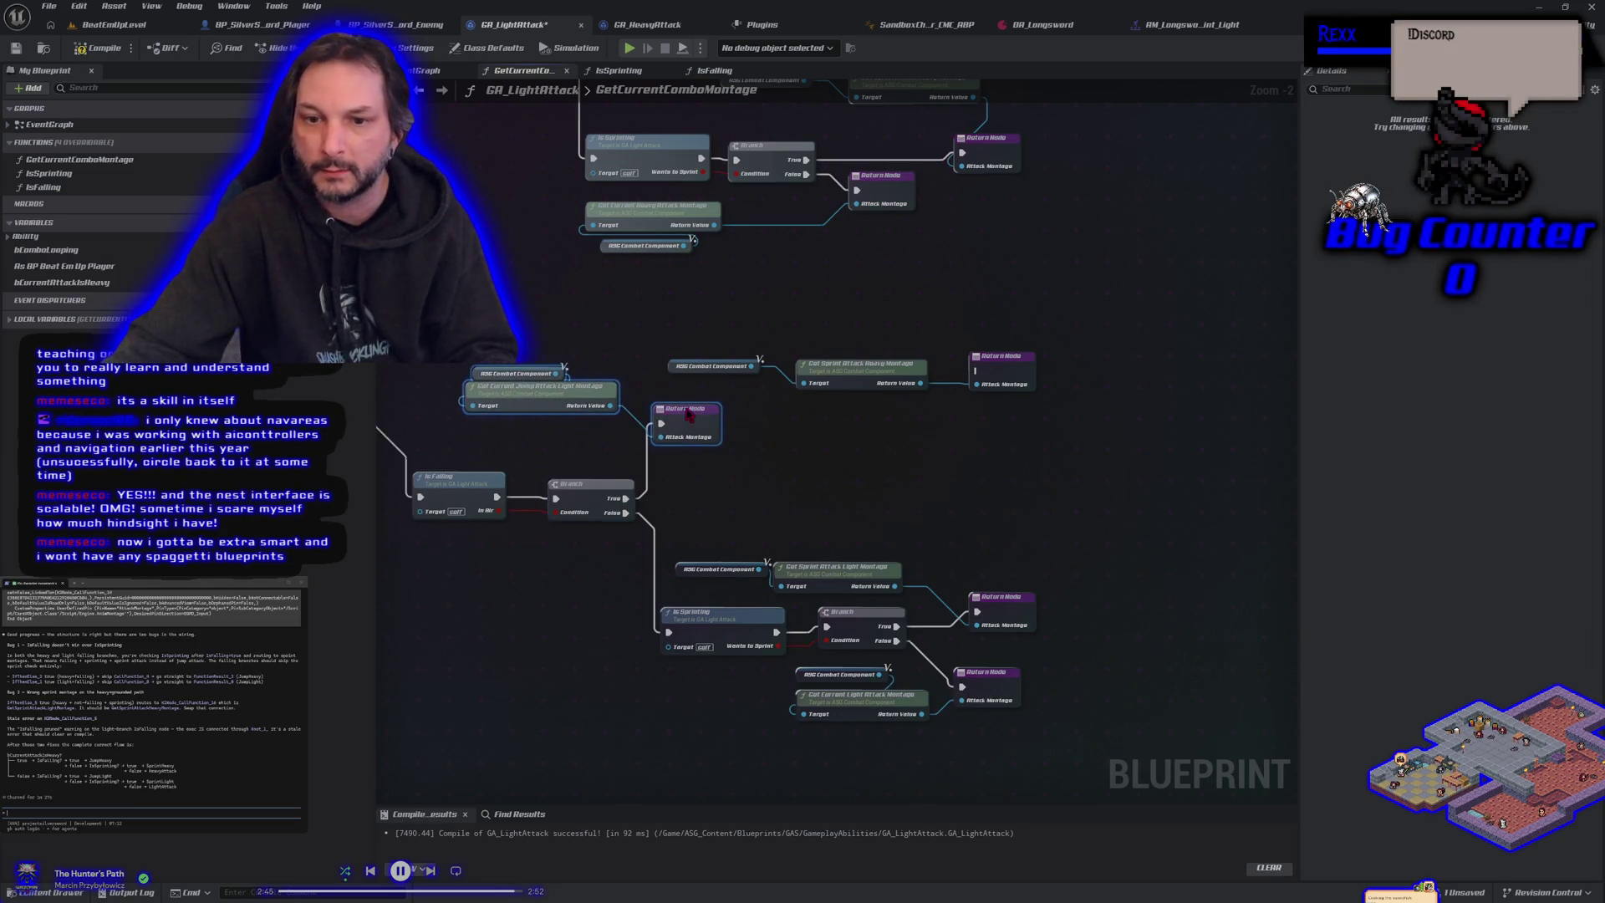
{"action": "scroll", "coordinate": [820, 501], "scroll_direction": "down", "scroll_amount": 3}
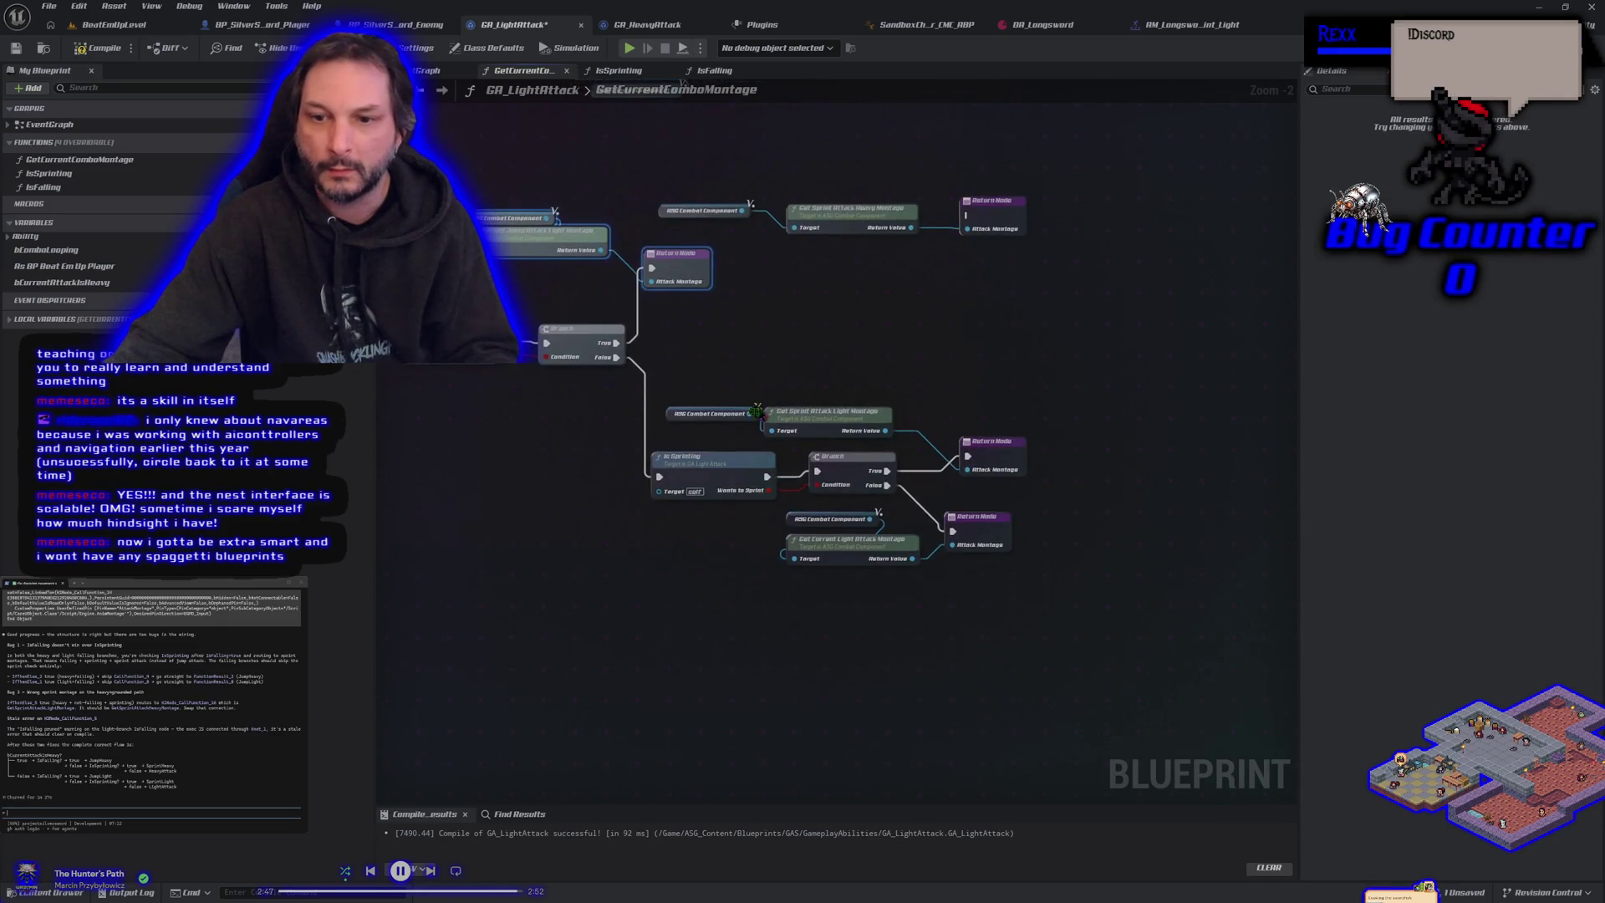
{"action": "left_click", "coordinate": [736, 455]}
{"action": "scroll", "coordinate": [847, 386], "scroll_direction": "right", "scroll_amount": 2}
Step: Select and review the heavy, light montage and right-hand node groups
{"action": "left_click_drag", "start_coordinate": [692, 167], "coordinate": [767, 261]}
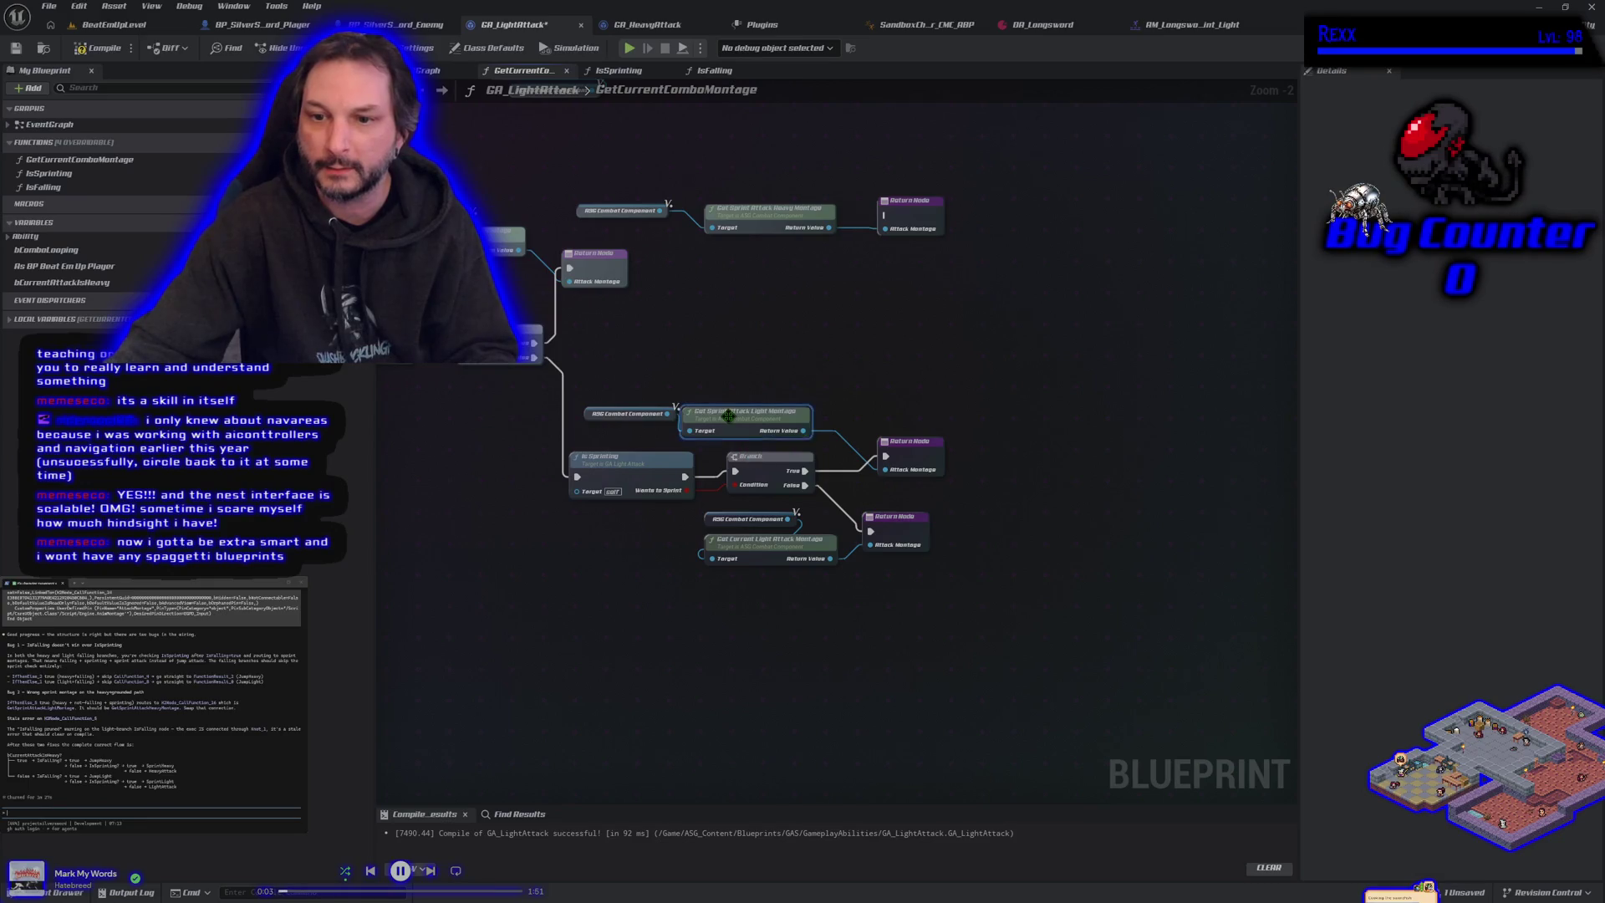
{"action": "left_click", "coordinate": [751, 544]}
{"action": "left_click_drag", "start_coordinate": [646, 149], "coordinate": [855, 245]}
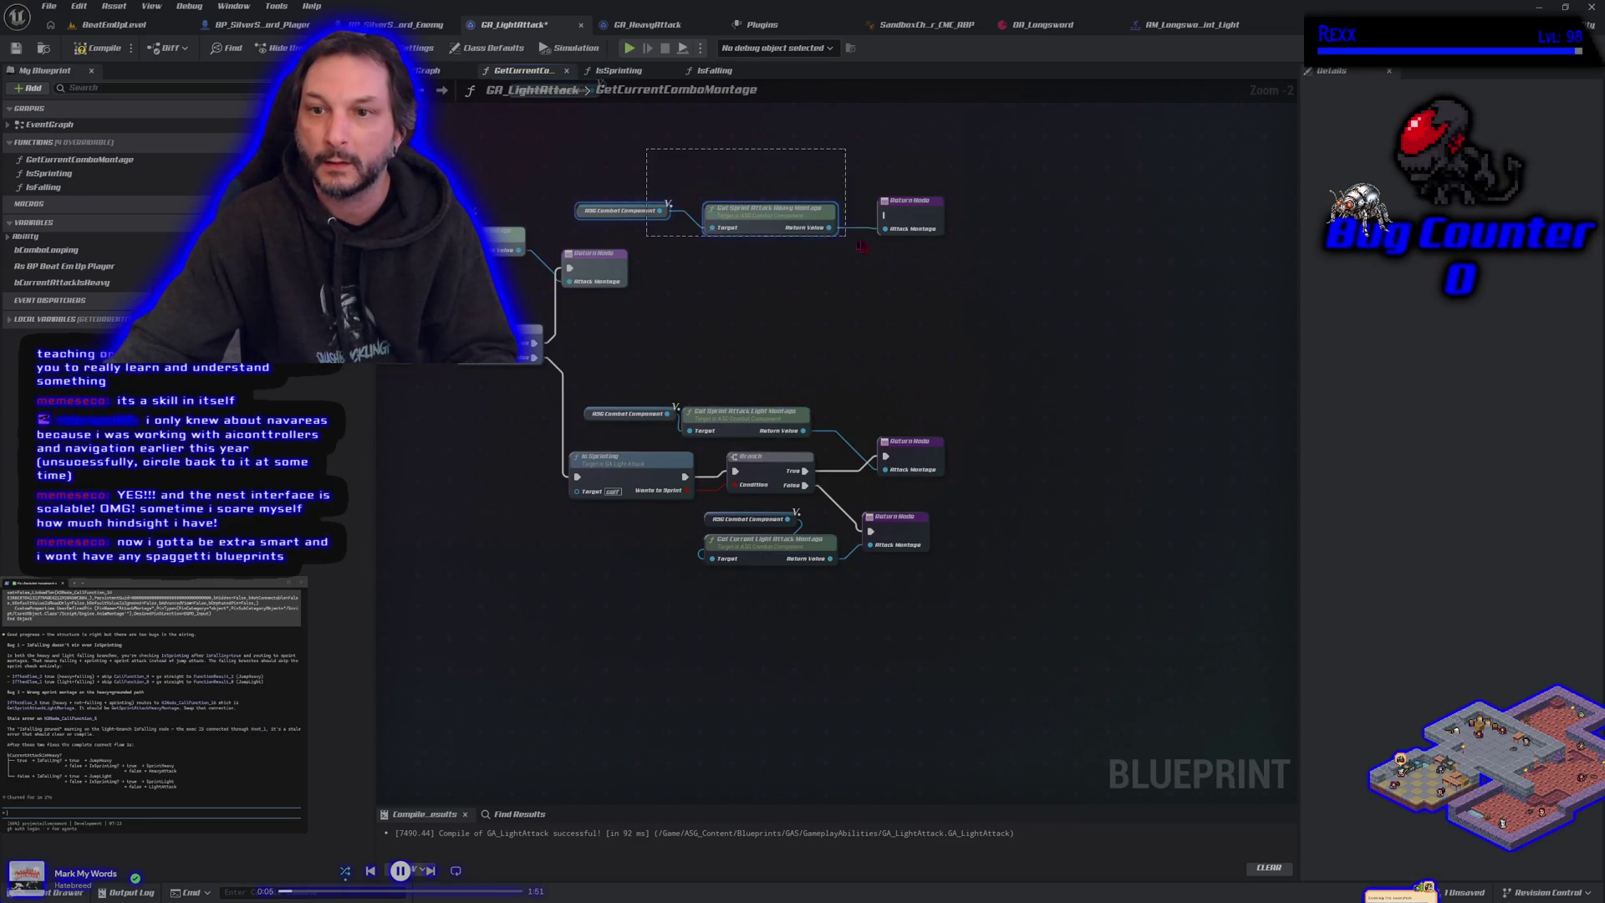
{"action": "left_click", "coordinate": [897, 247]}
{"action": "scroll", "coordinate": [830, 451], "scroll_direction": "down", "scroll_amount": 4}
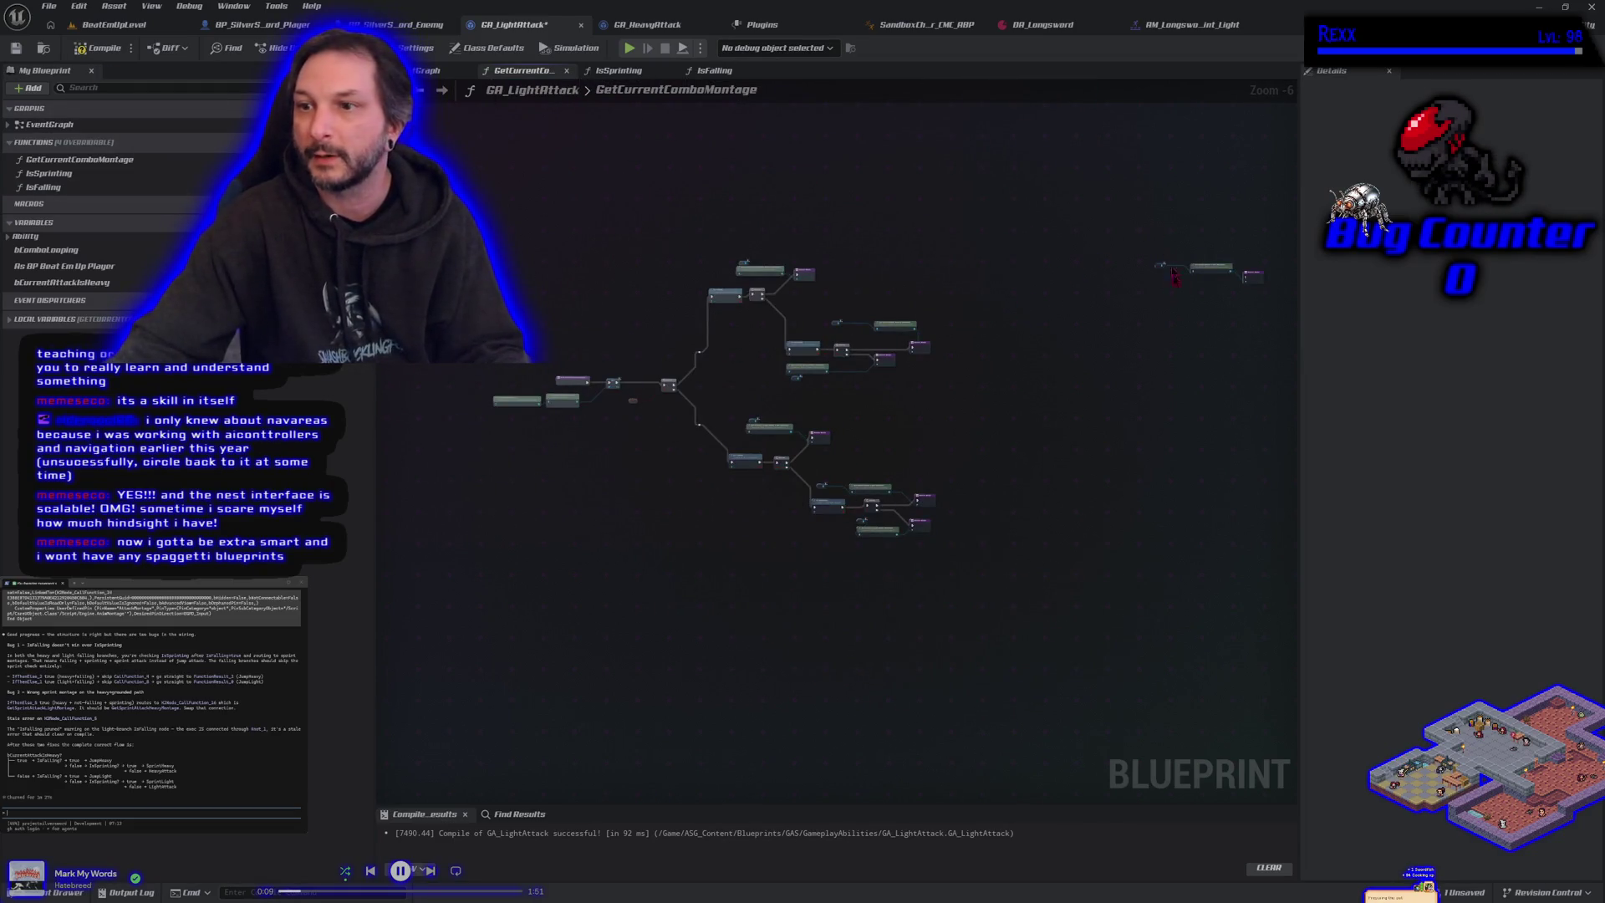
{"action": "scroll", "coordinate": [1168, 262], "scroll_direction": "up", "scroll_amount": 3}
{"action": "left_click_drag", "start_coordinate": [829, 218], "coordinate": [1051, 403]}
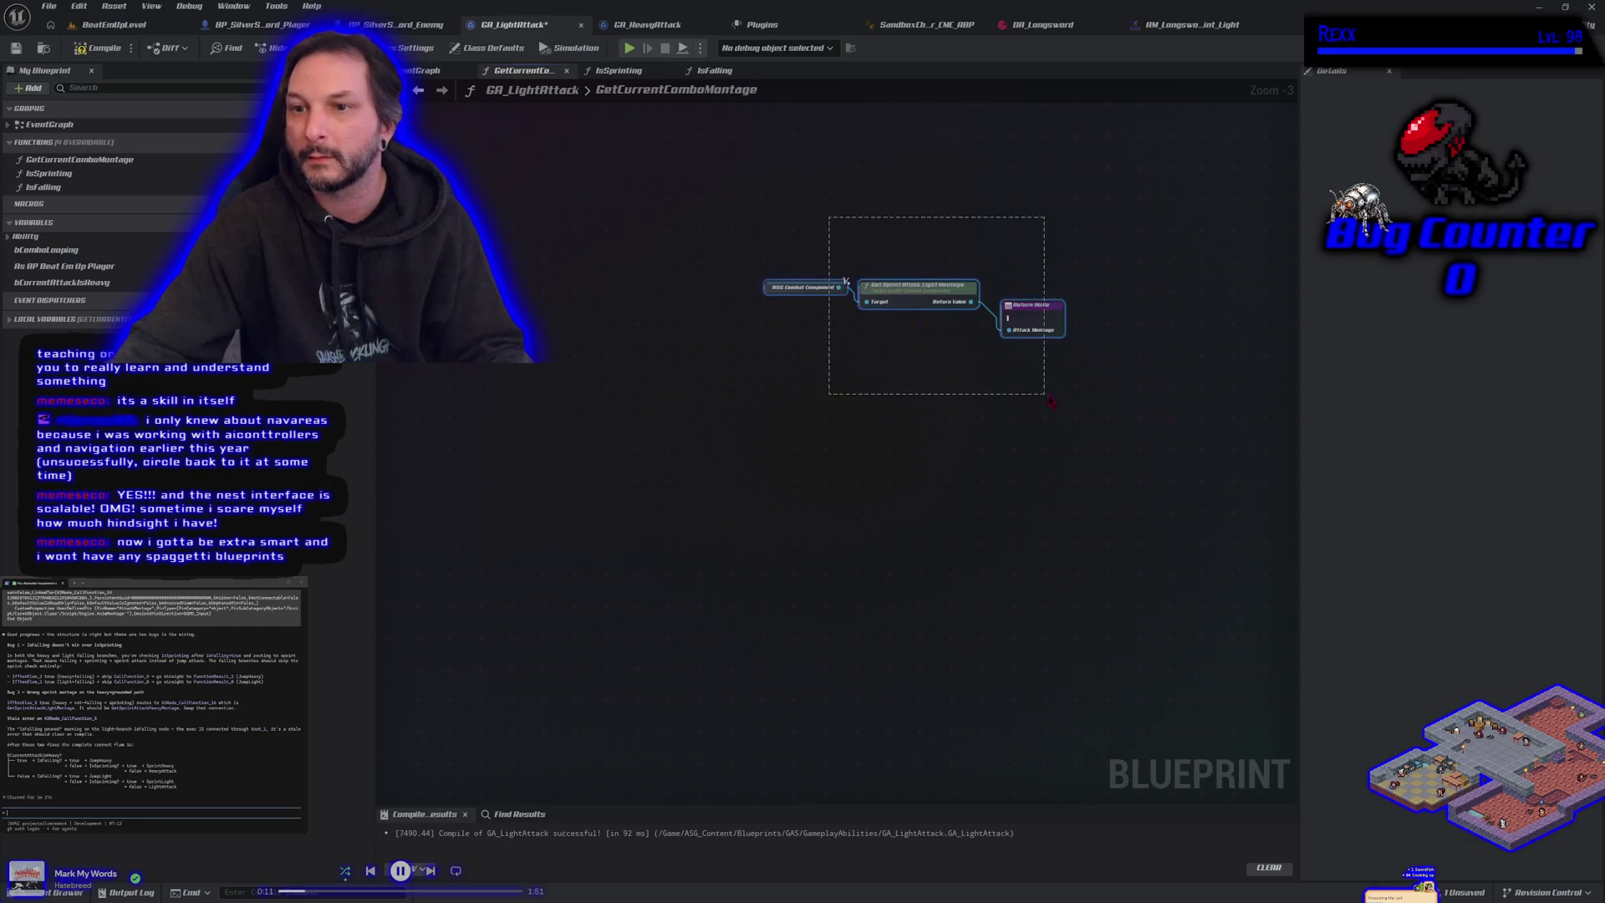
{"action": "scroll", "coordinate": [881, 523], "scroll_direction": "down", "scroll_amount": 3}
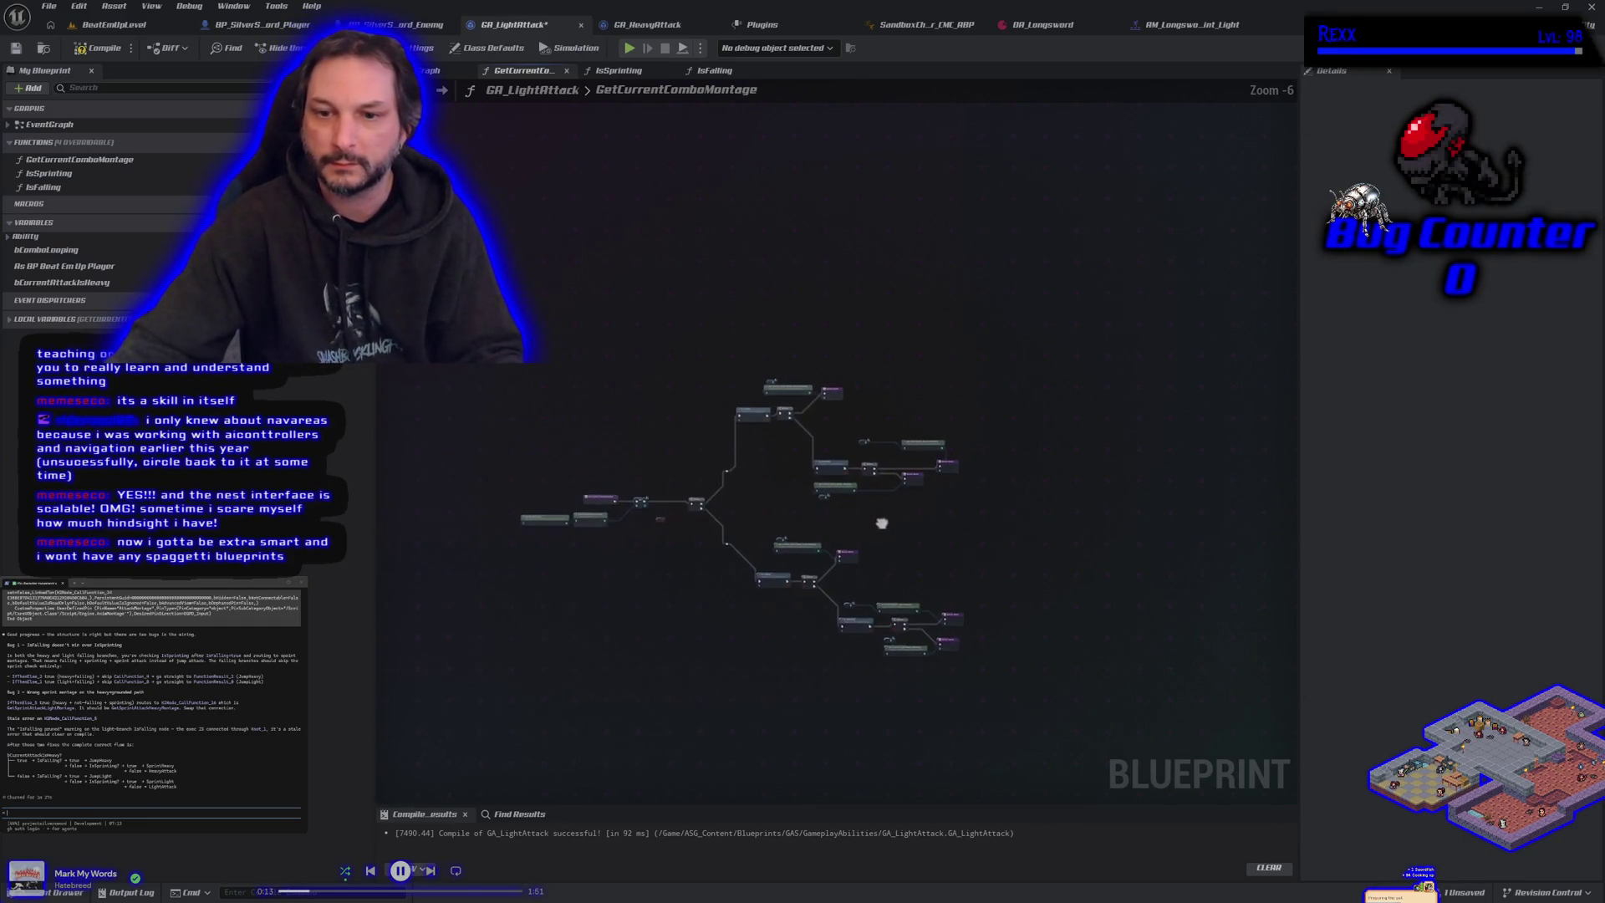
Step: Compile GA_LightAttack, send the export to the assistant, and play-test BeatEmUpLevel
{"action": "left_click", "coordinate": [99, 55]}
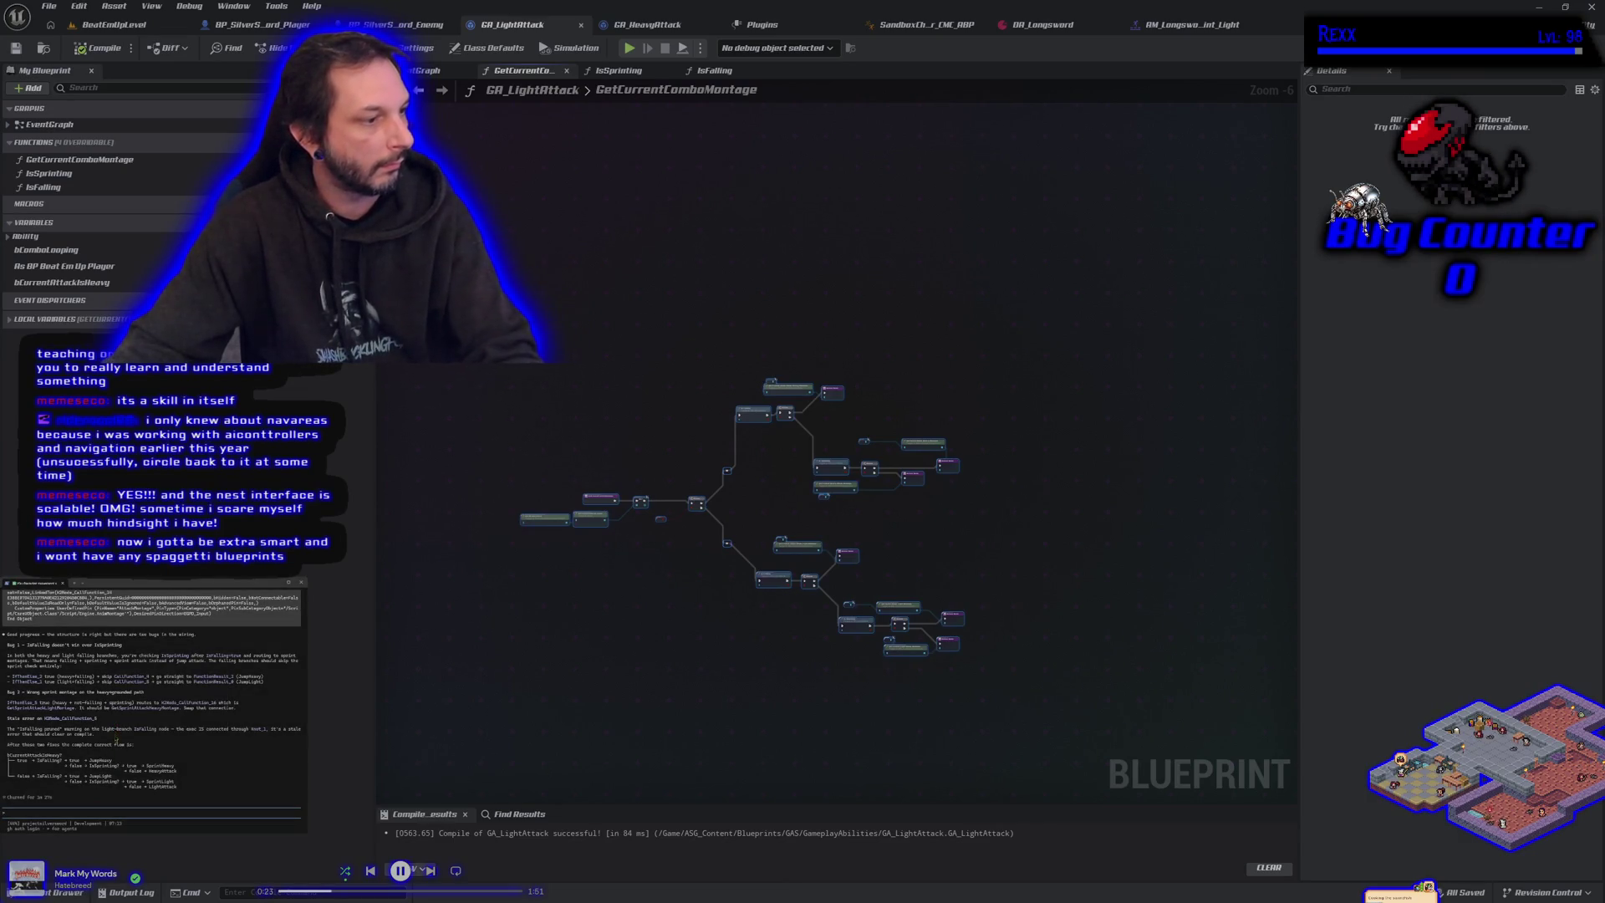
{"action": "key", "text": "Return"}
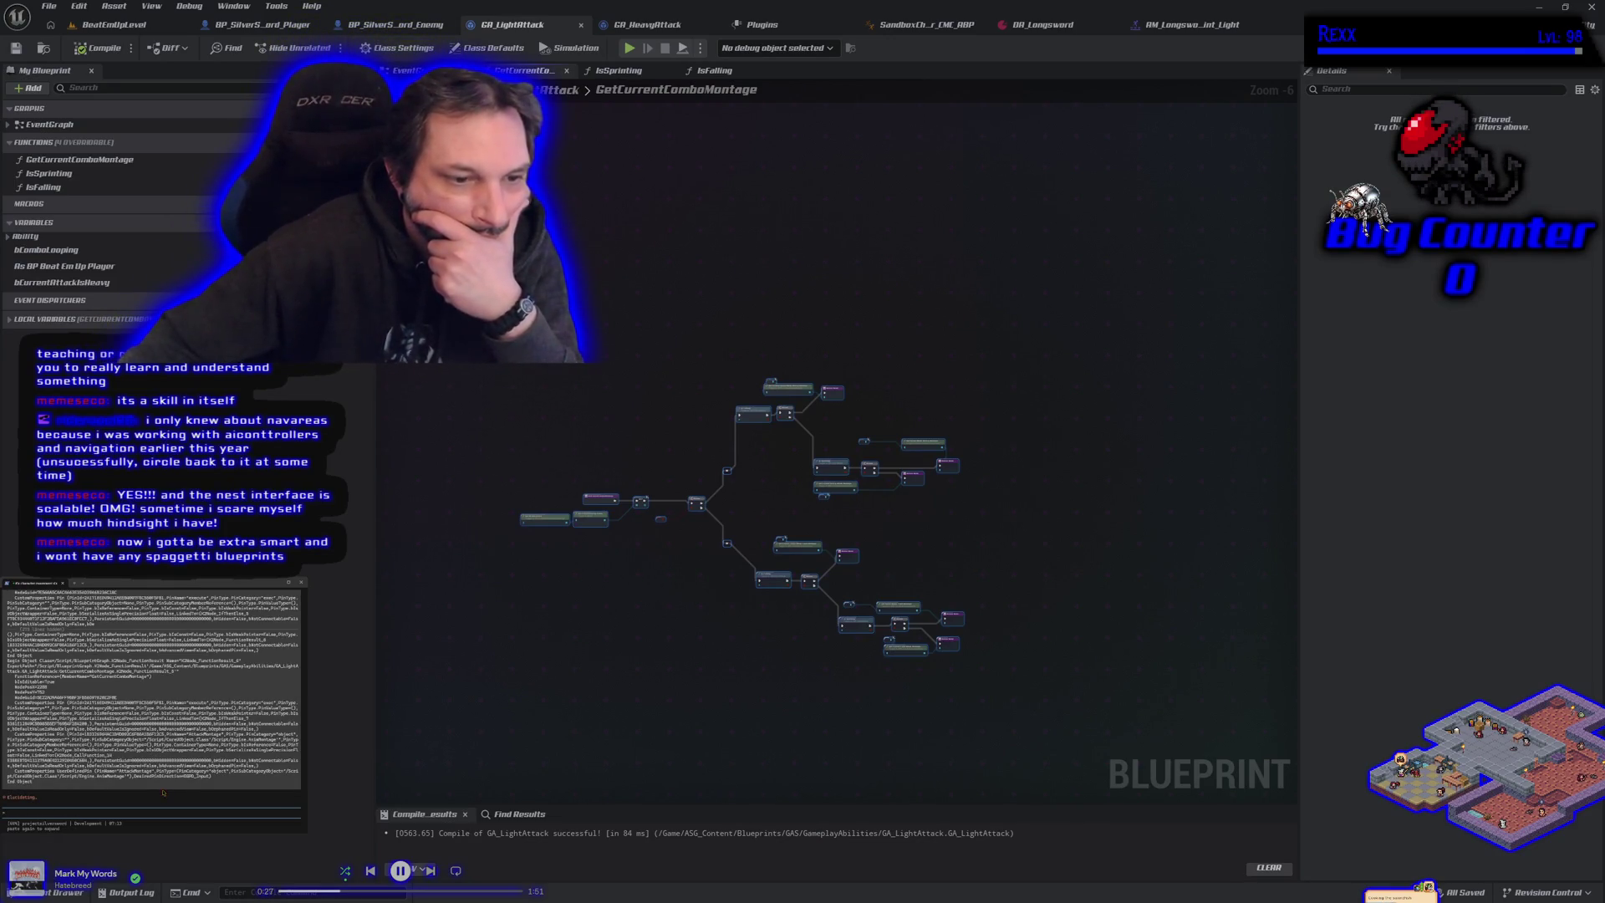
{"action": "left_click", "coordinate": [113, 24]}
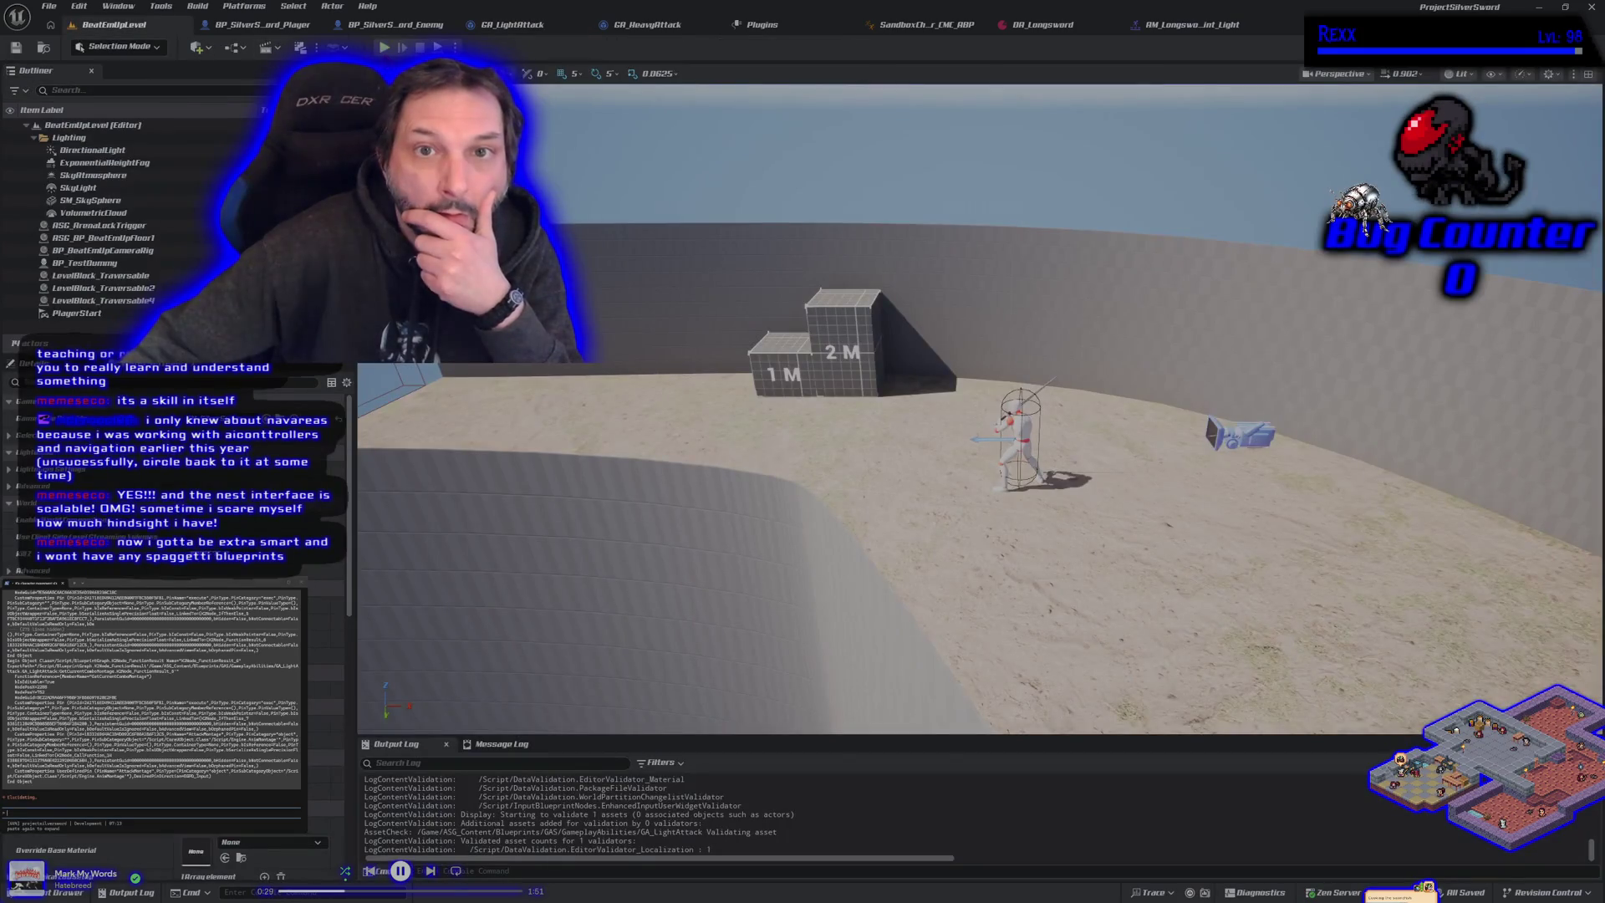
{"action": "key", "text": "alt+p"}
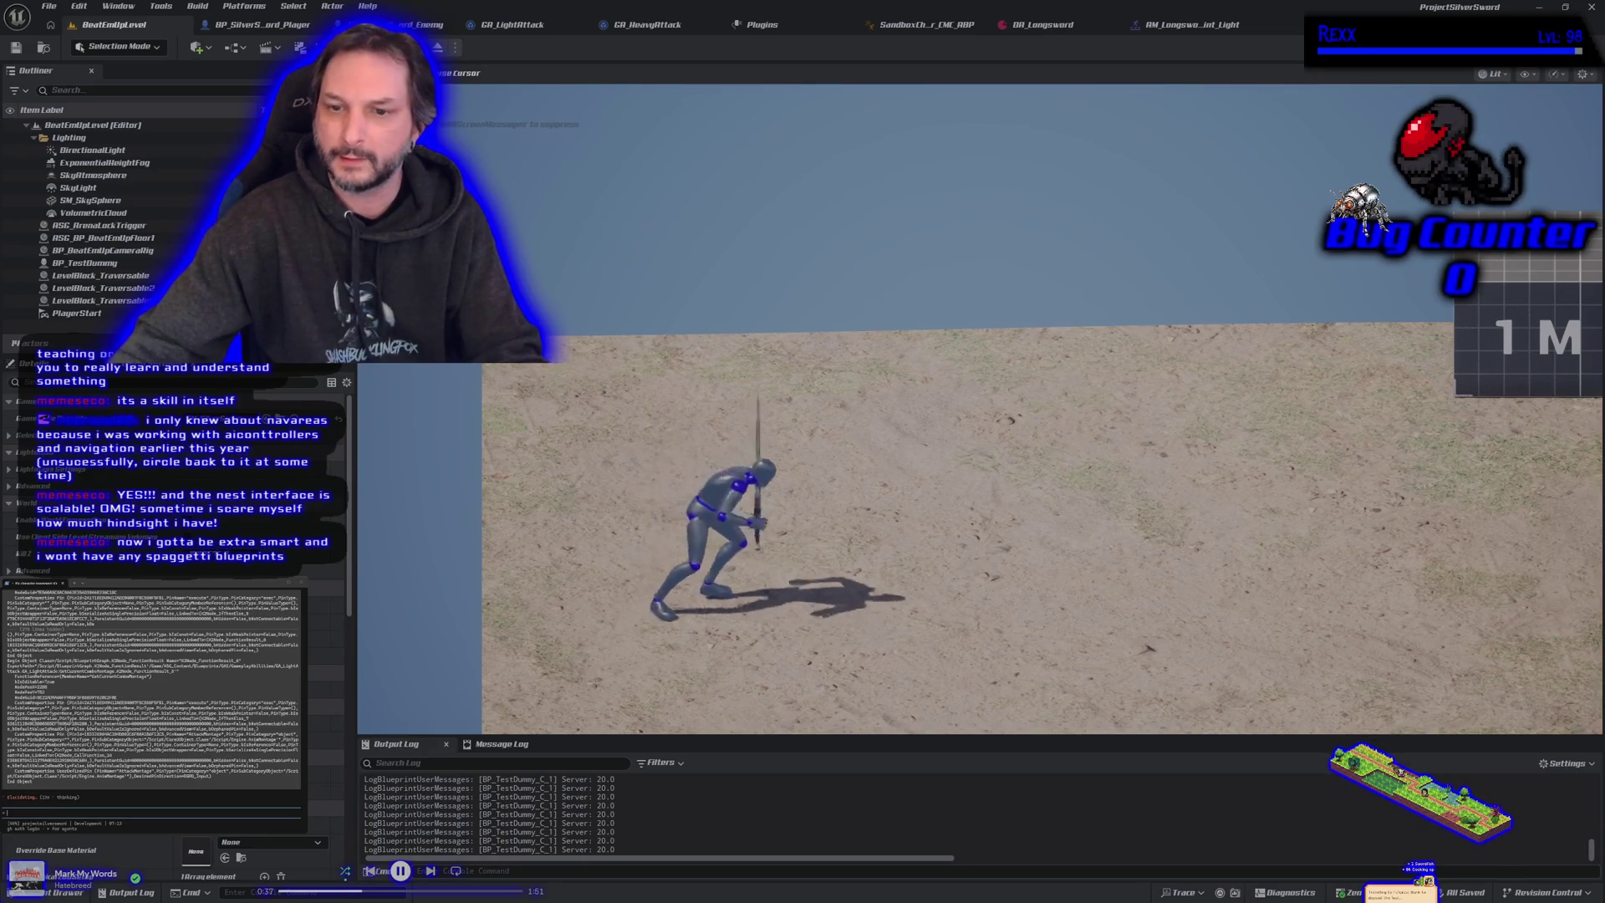
{"action": "key", "text": "d"}
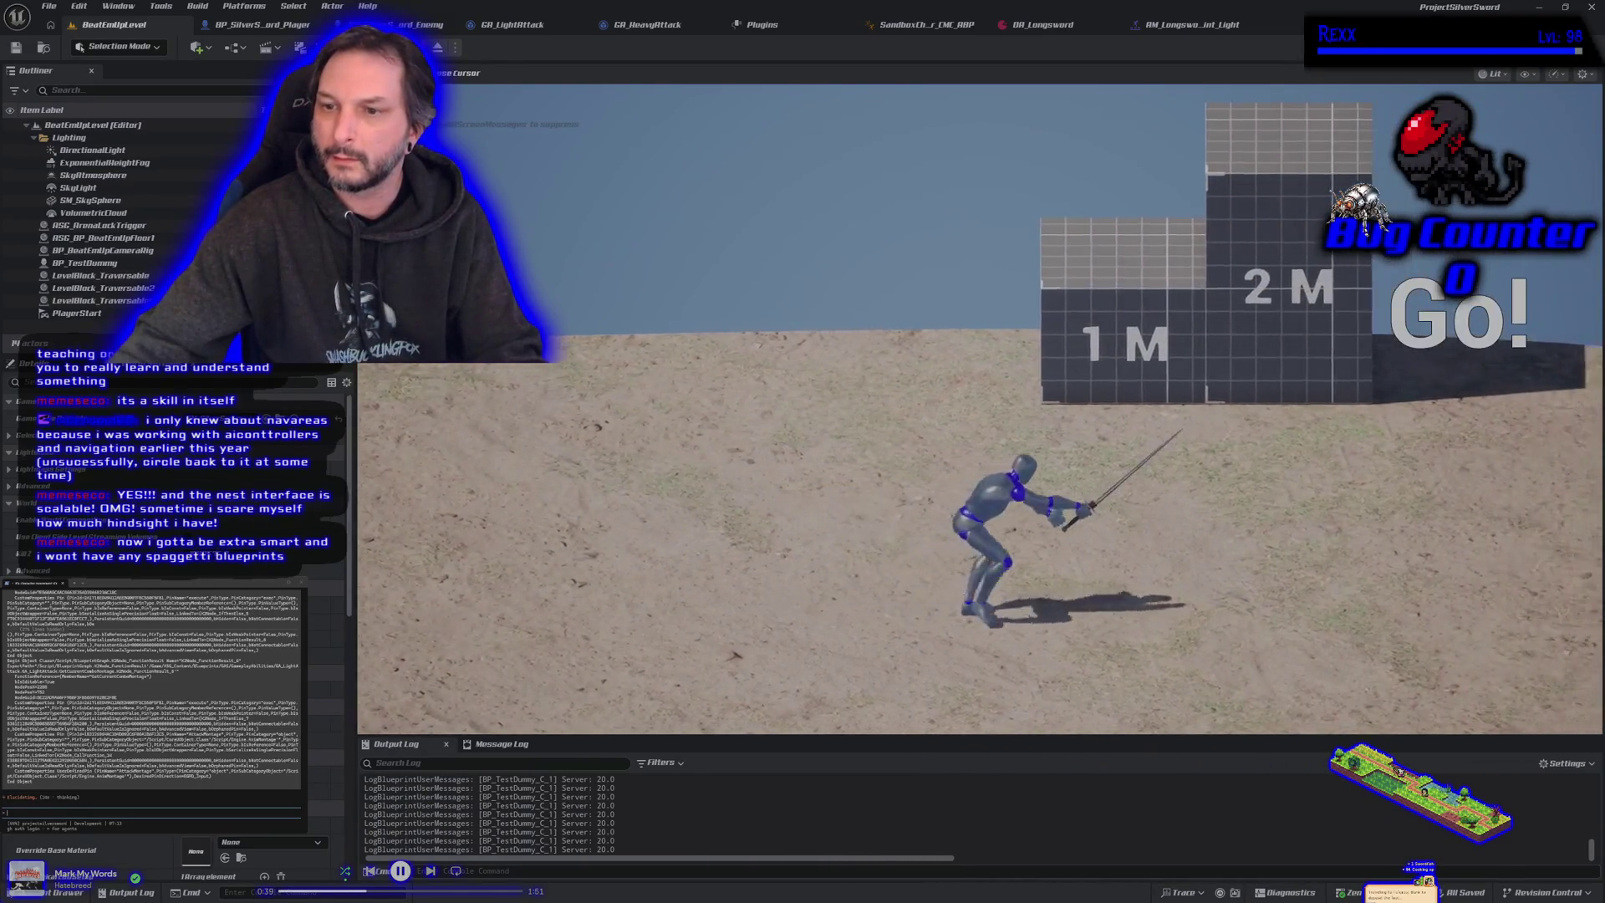
{"action": "key", "text": "d"}
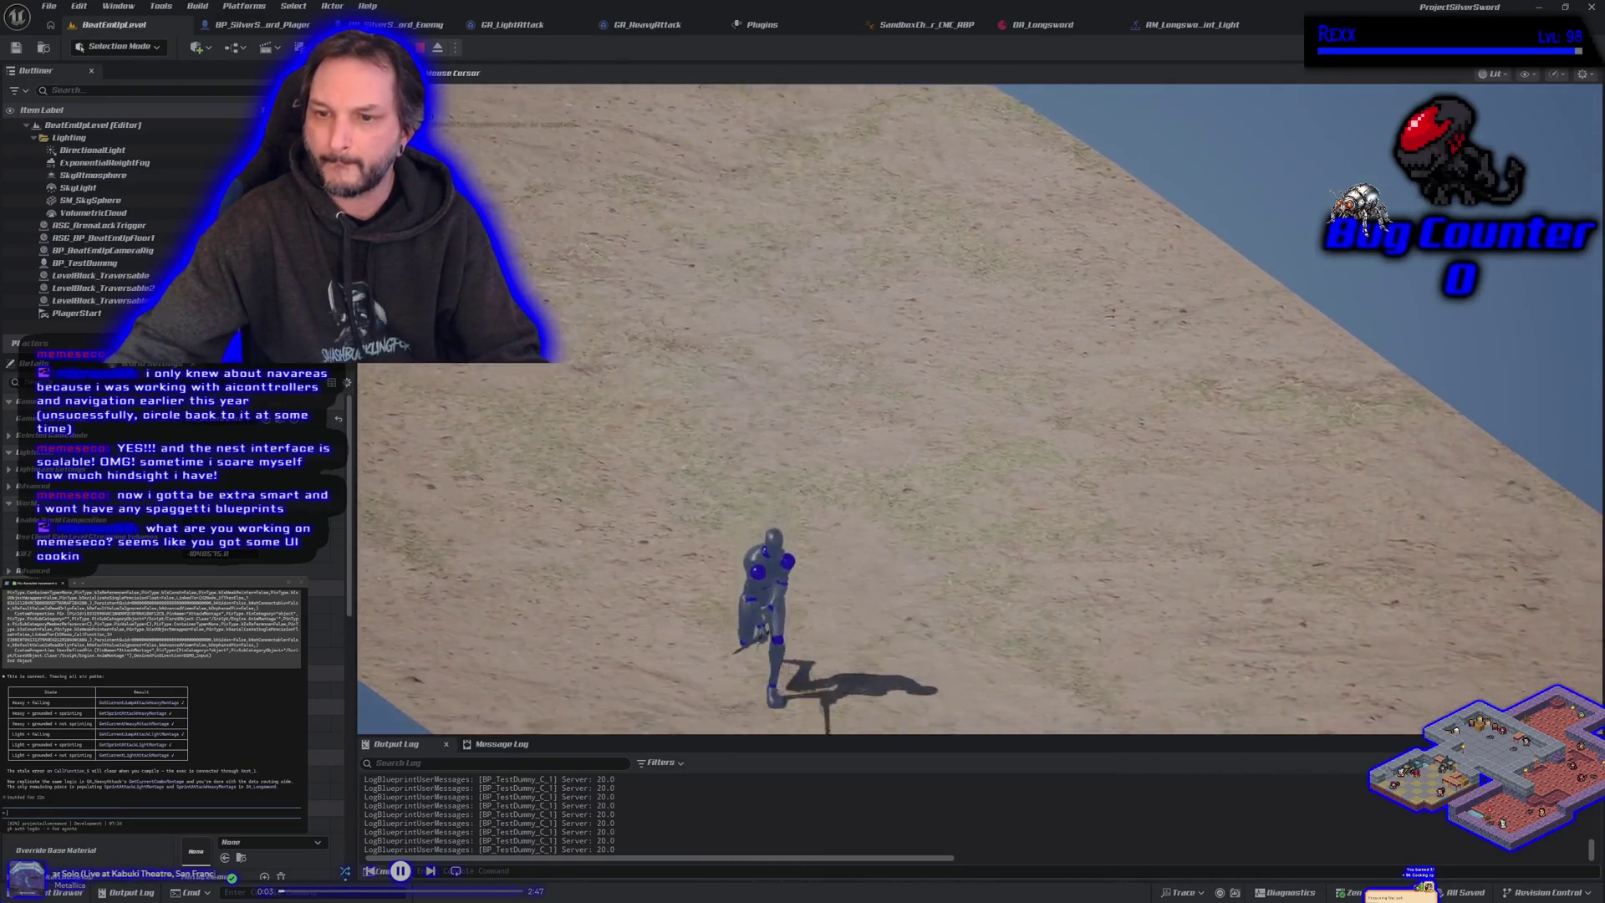
{"action": "key", "text": "Escape"}
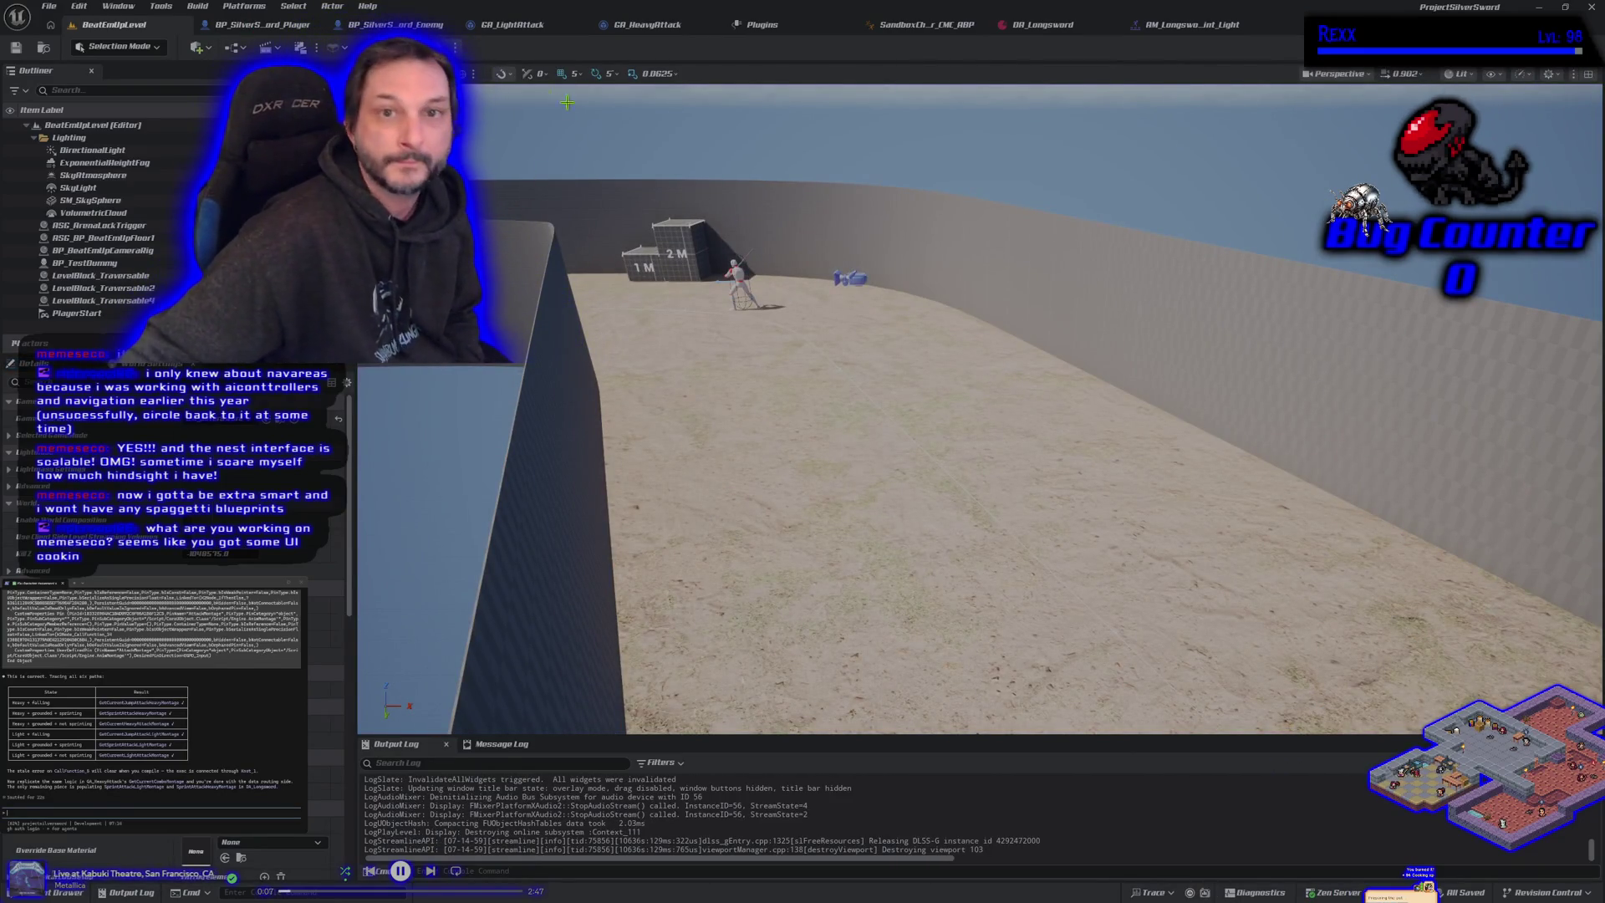
{"action": "left_click", "coordinate": [648, 24]}
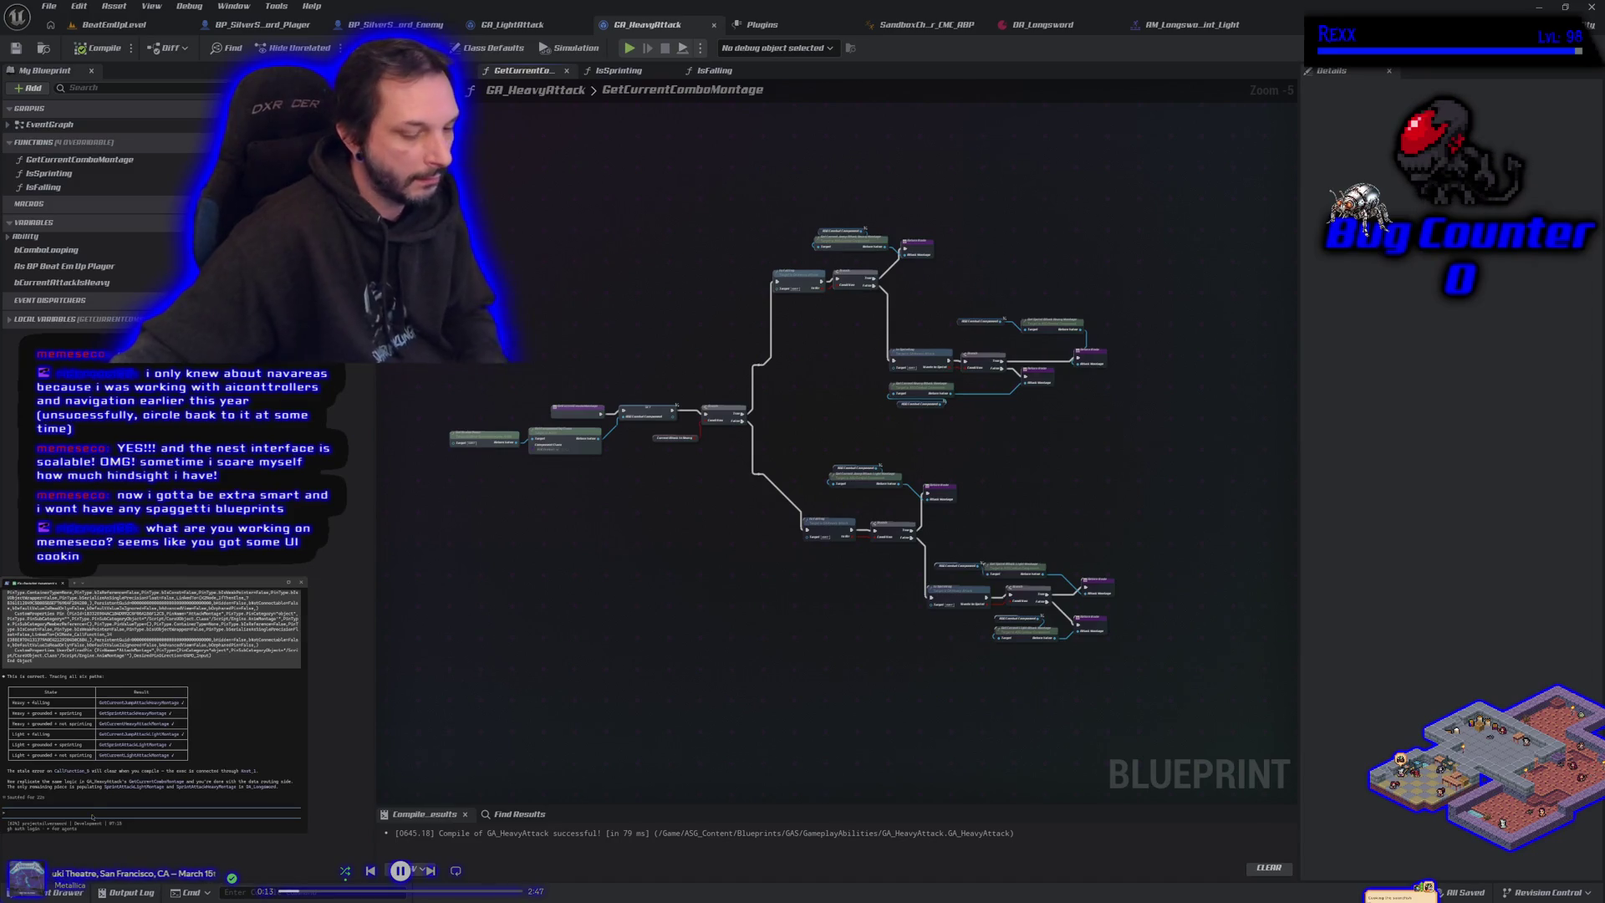
Step: Reply 'dd', close the Plugins tab, and ask if changes are commit-ready with summary and description
{"action": "type", "text": "dd"}
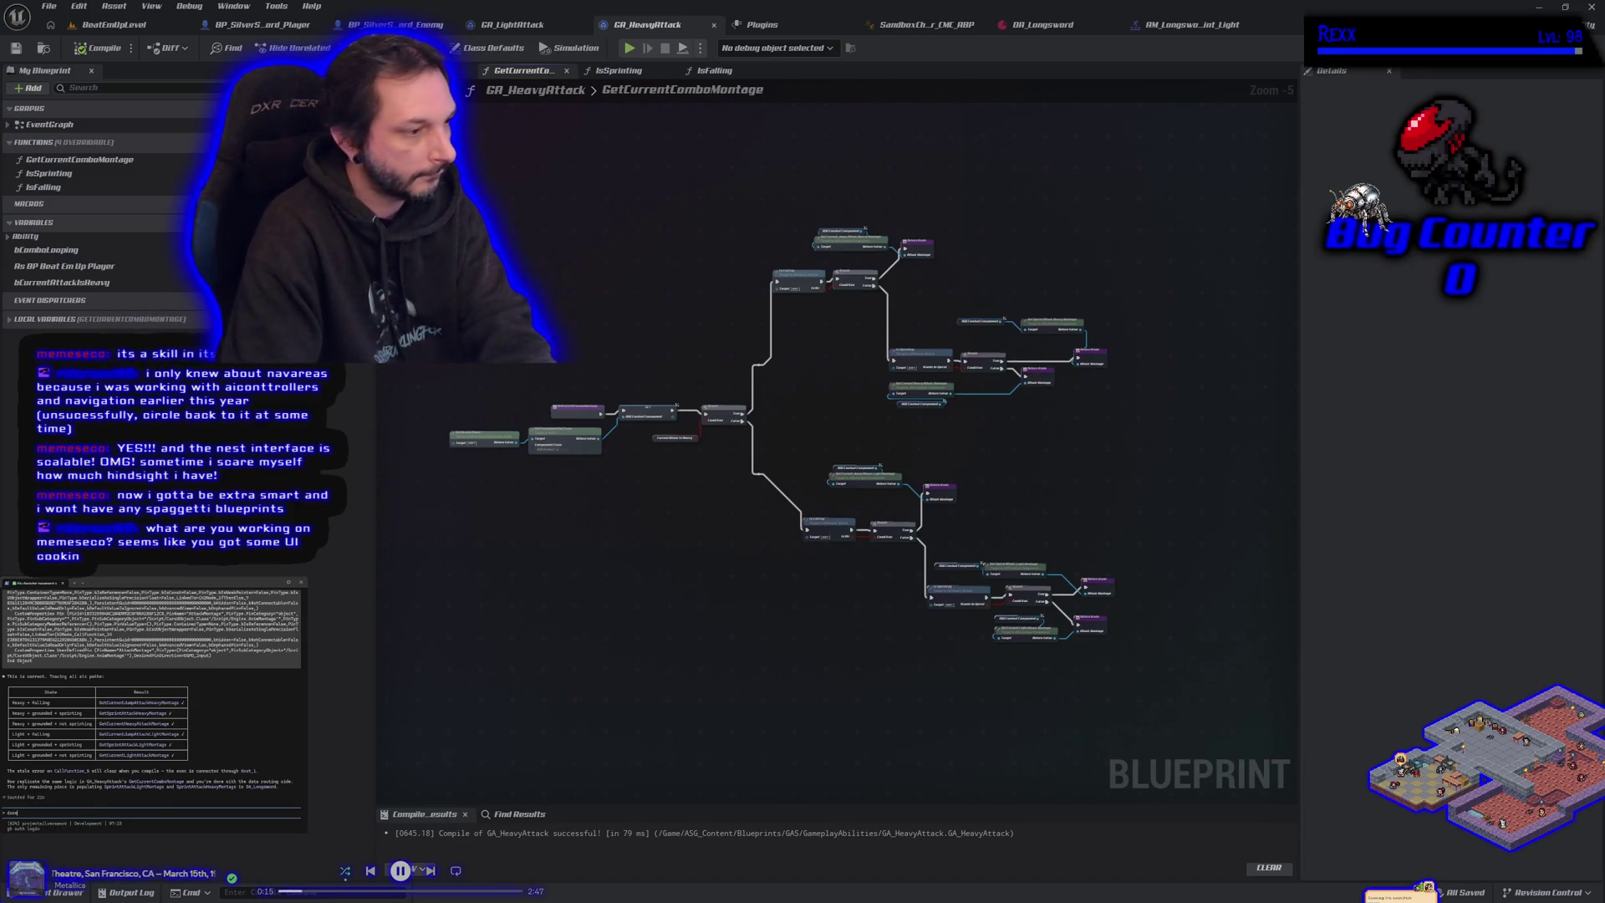
{"action": "key", "text": "Return"}
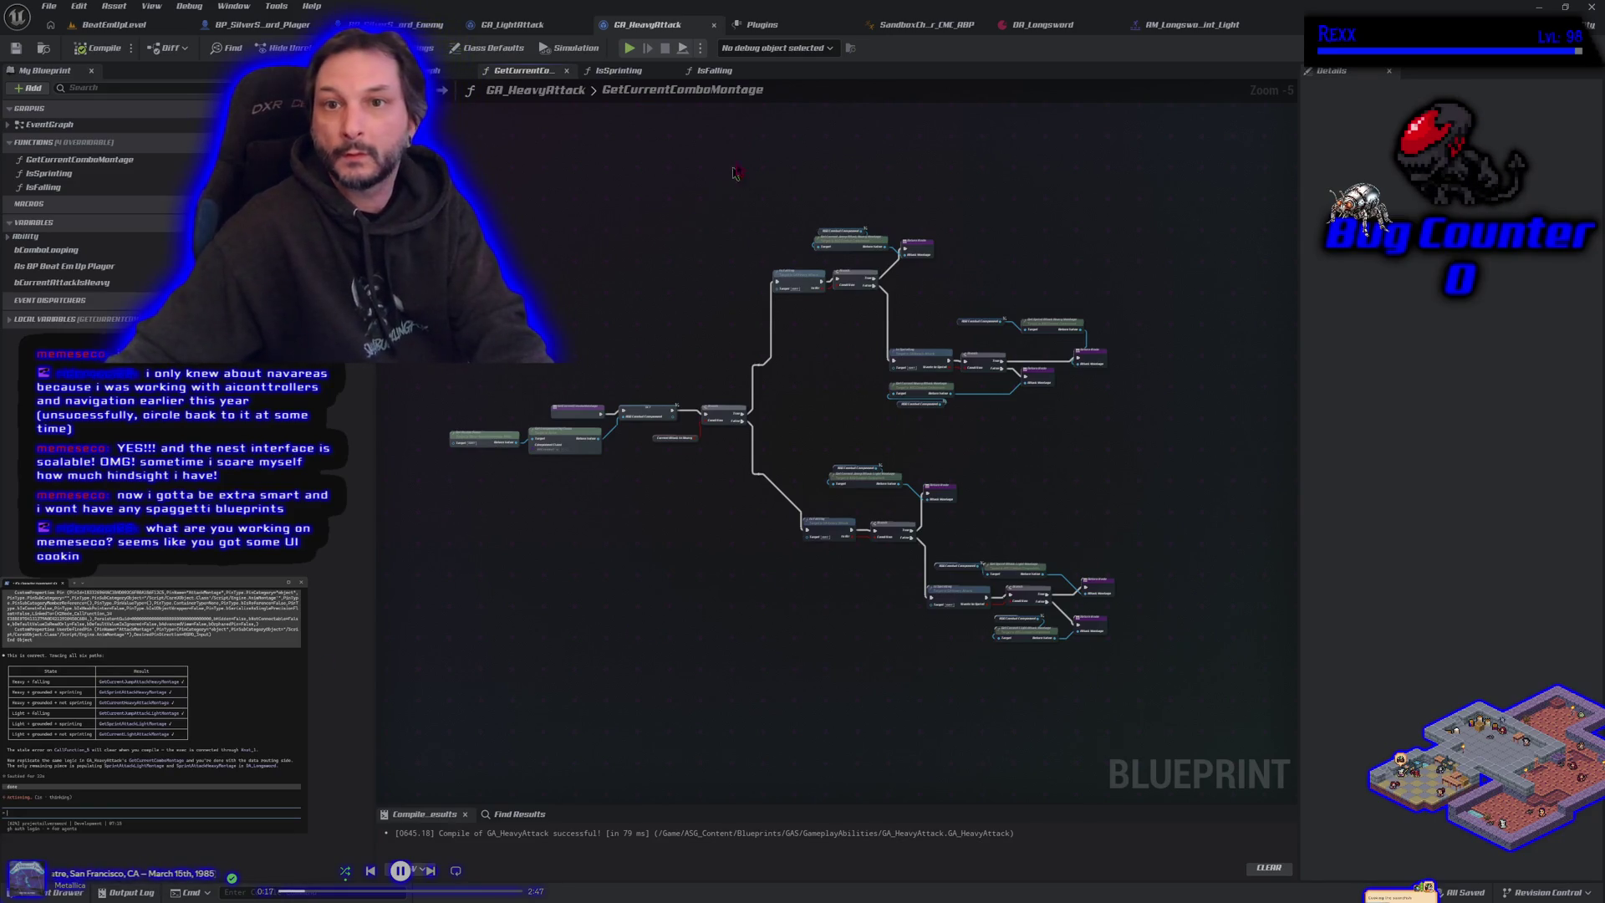
{"action": "middle_click", "coordinate": [763, 25]}
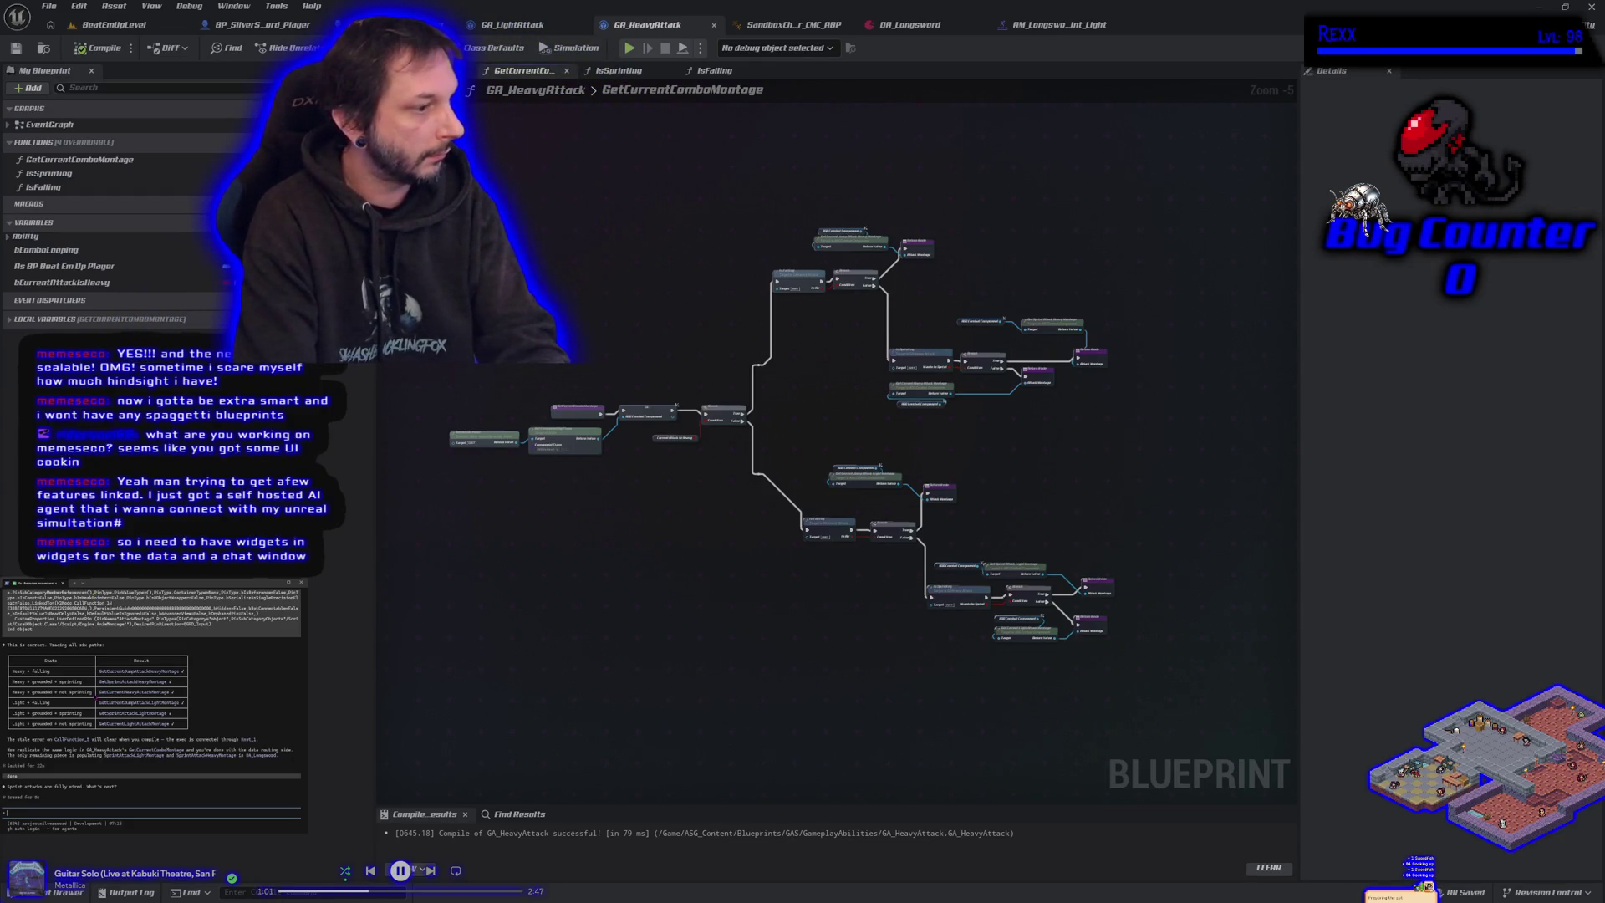
{"action": "type", "text": "are w"}
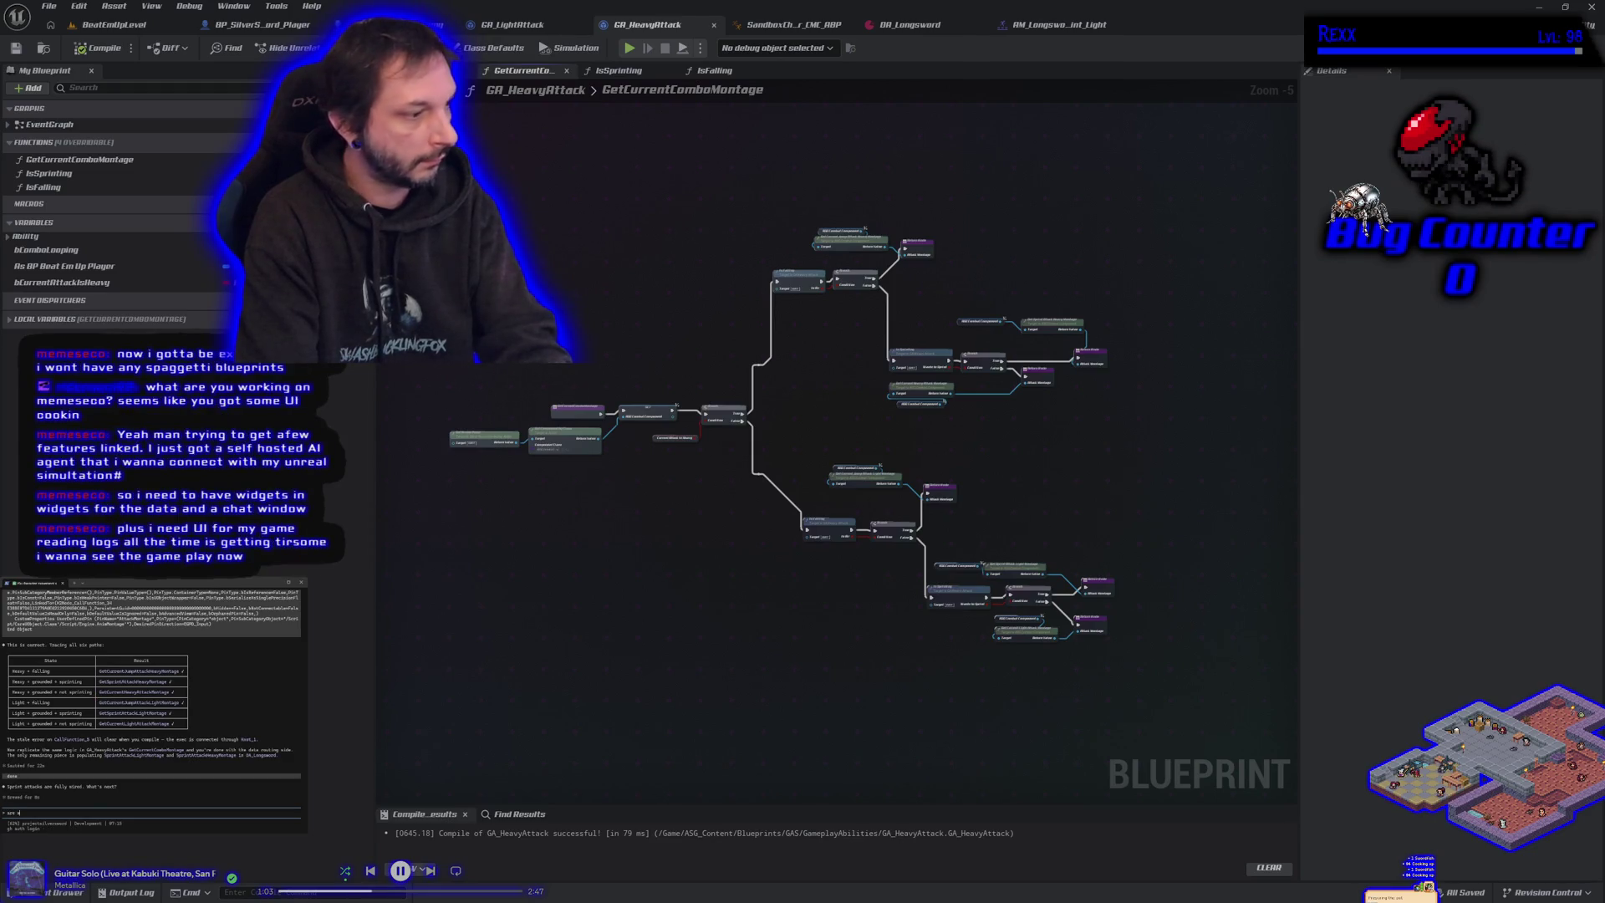
{"action": "type", "text": "e ready to "}
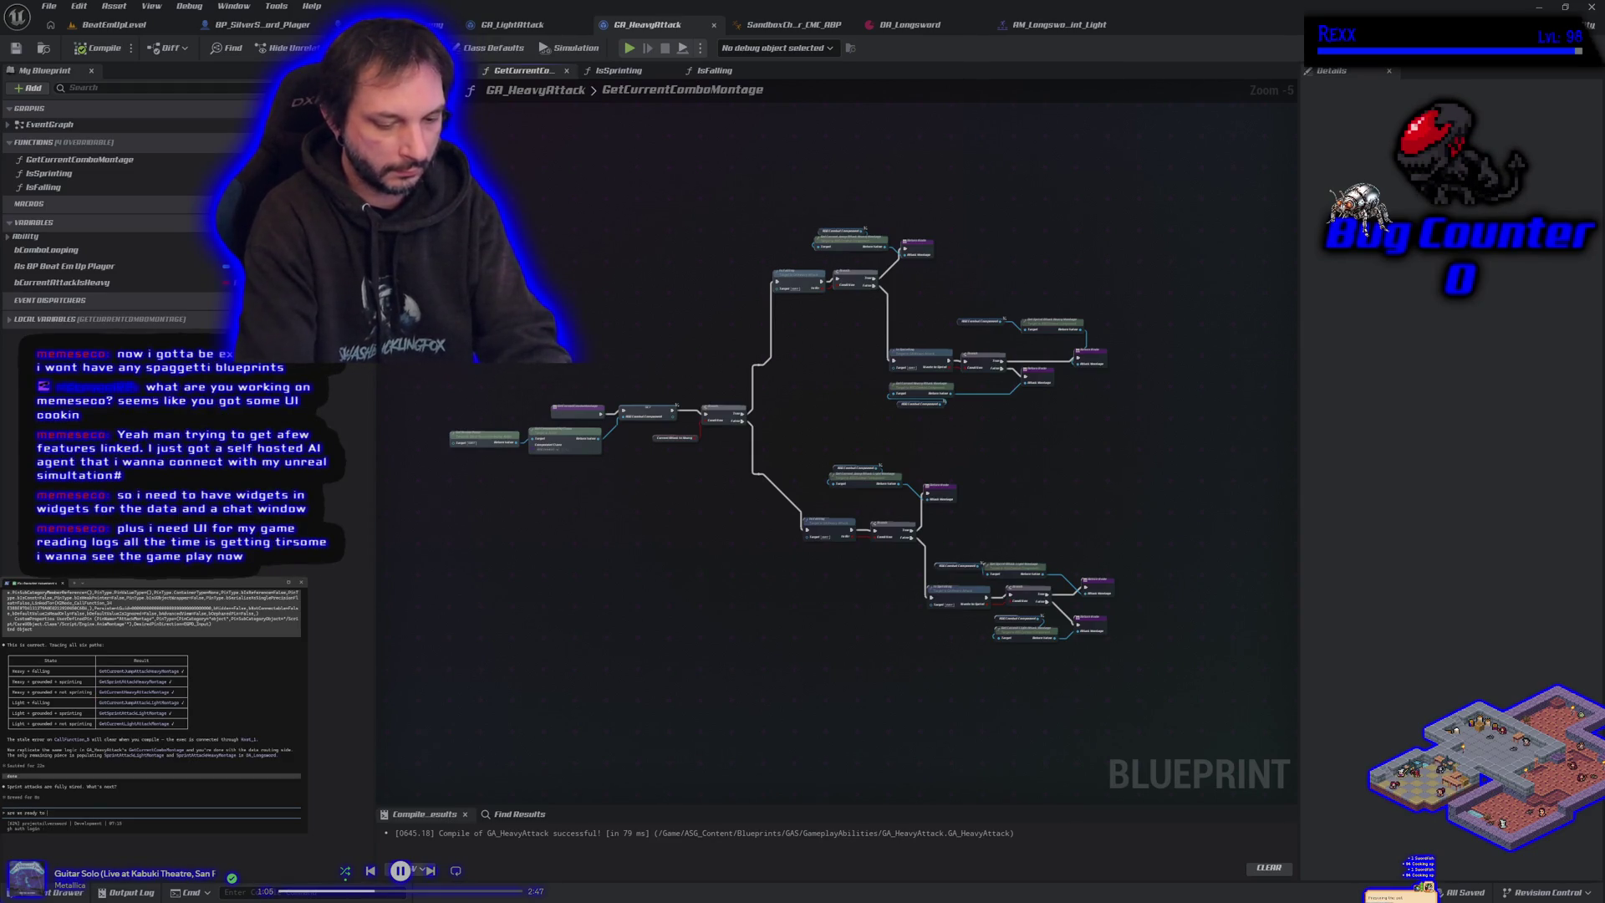
{"action": "type", "text": "com"}
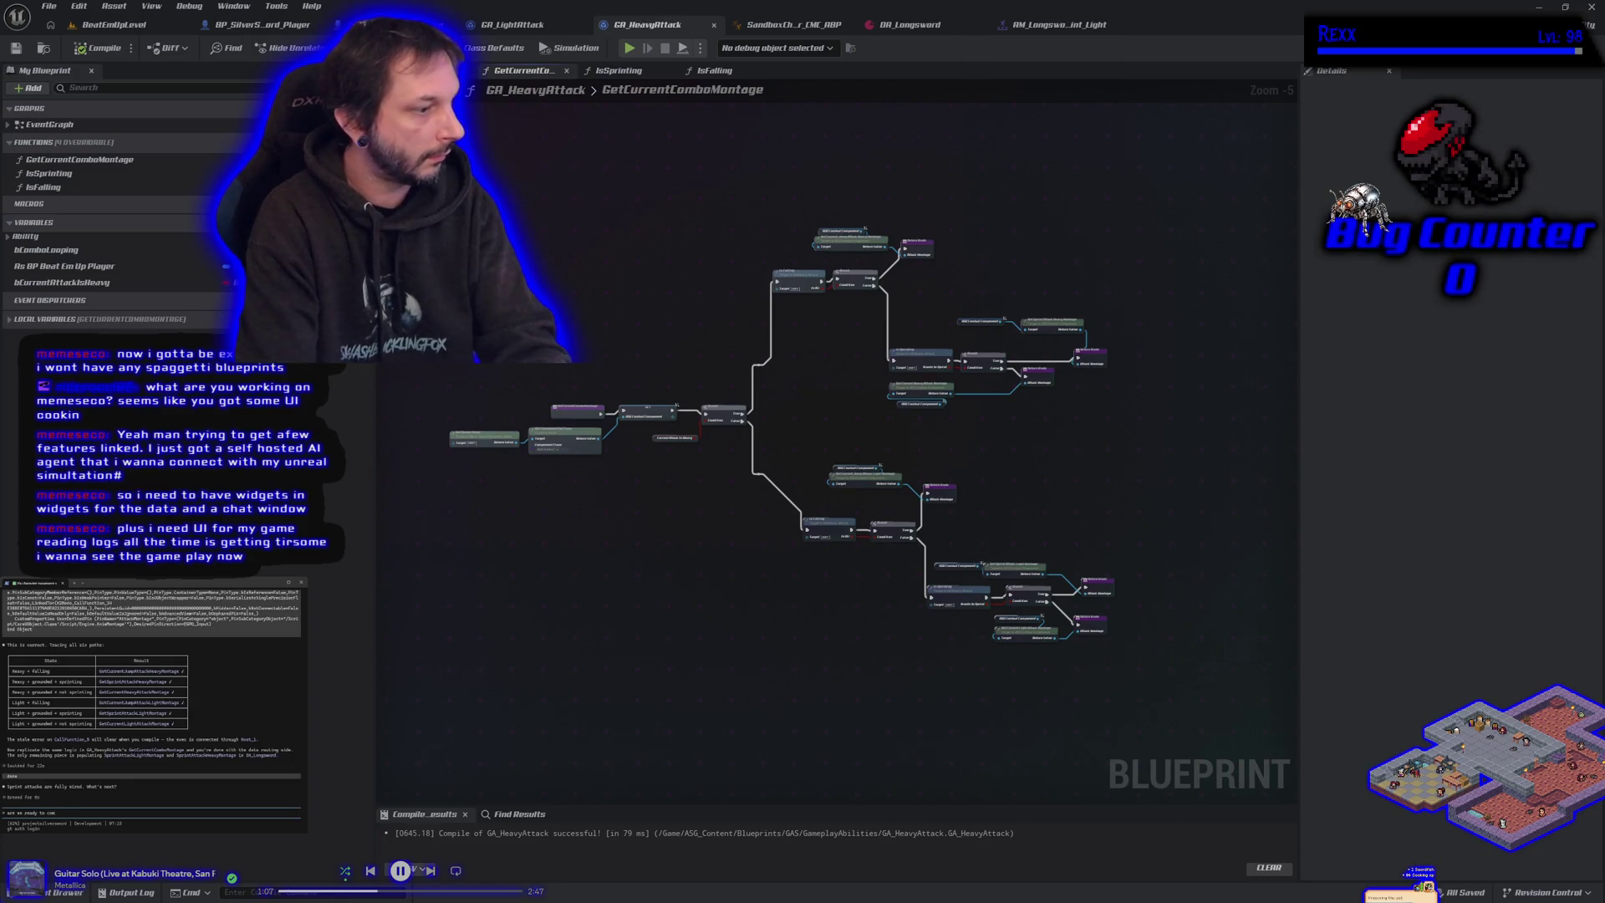
{"action": "type", "text": "imit"}
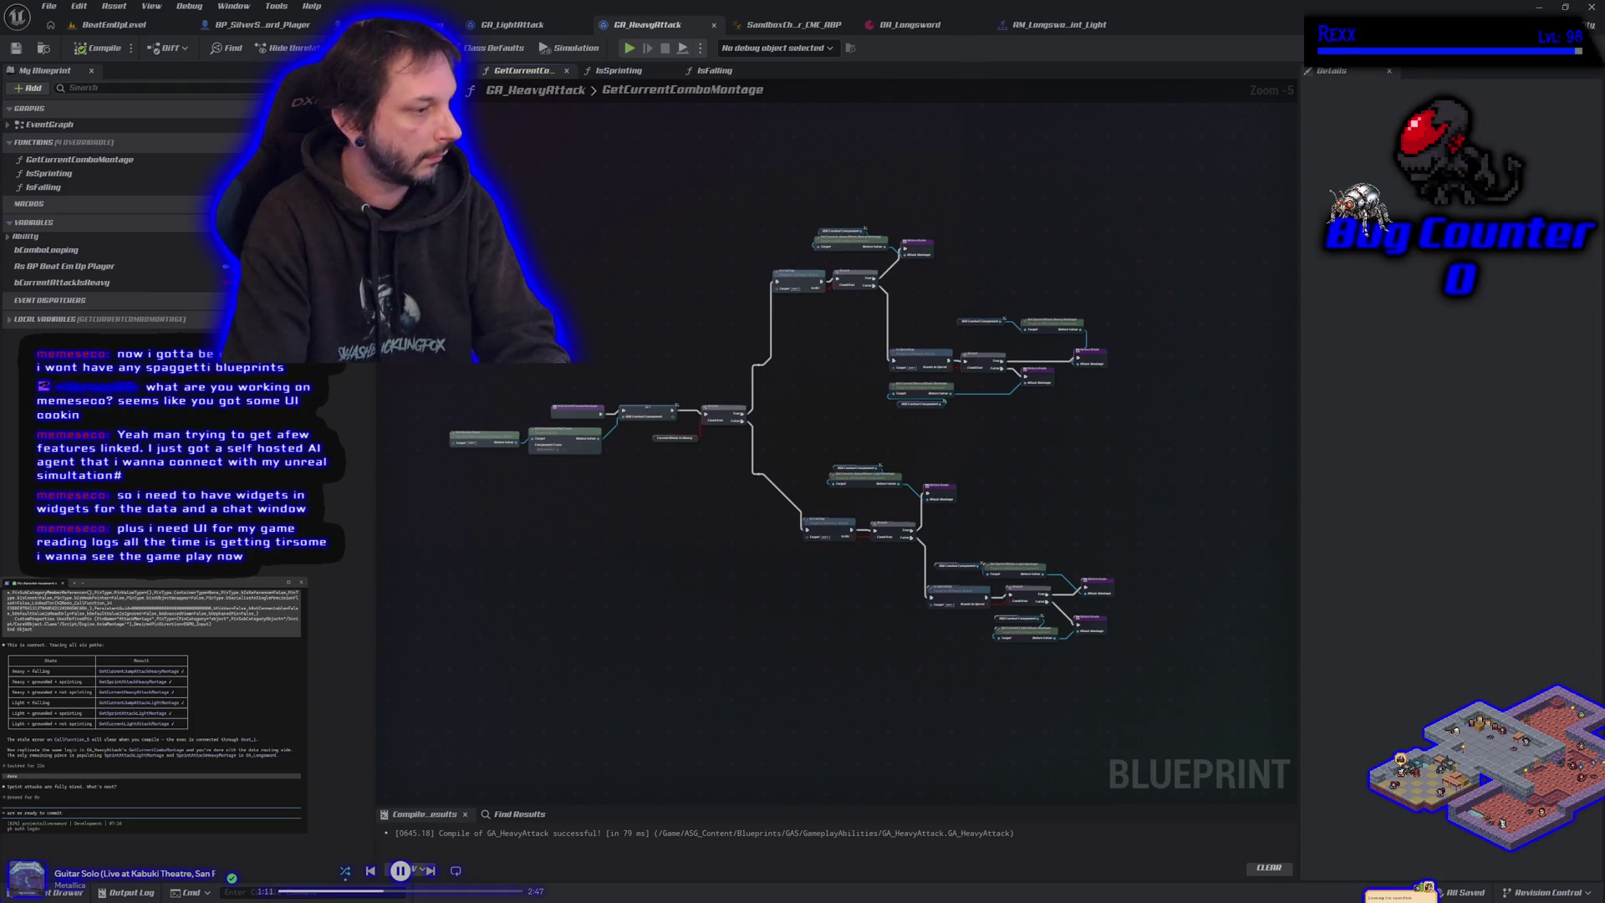
{"action": "type", "text": "??"}
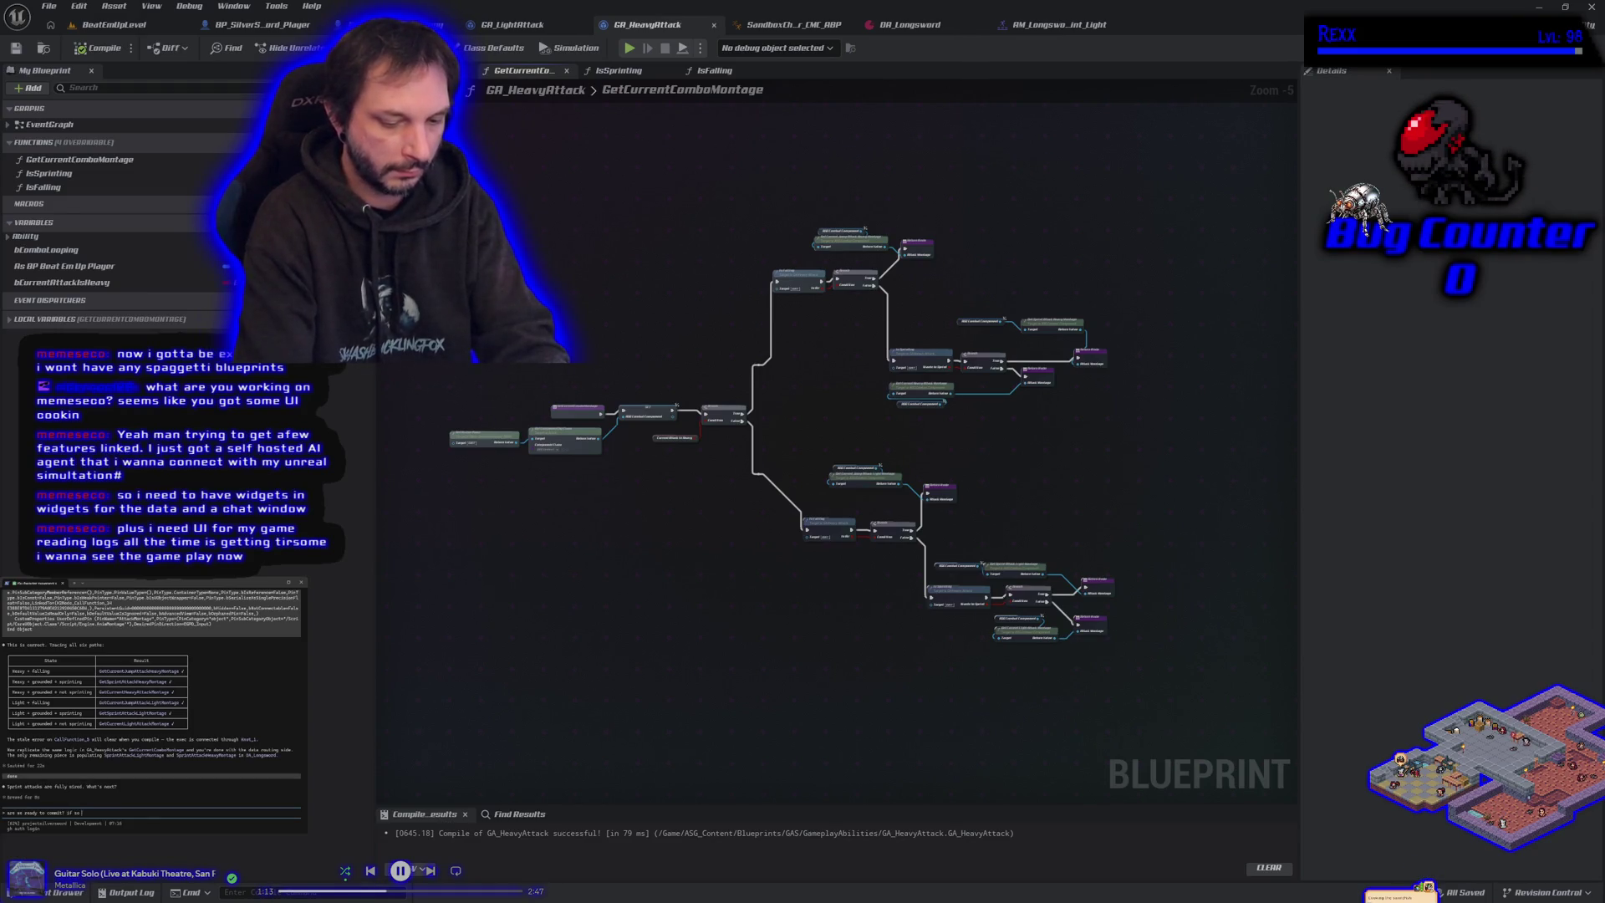
{"action": "type", "text": " sum"}
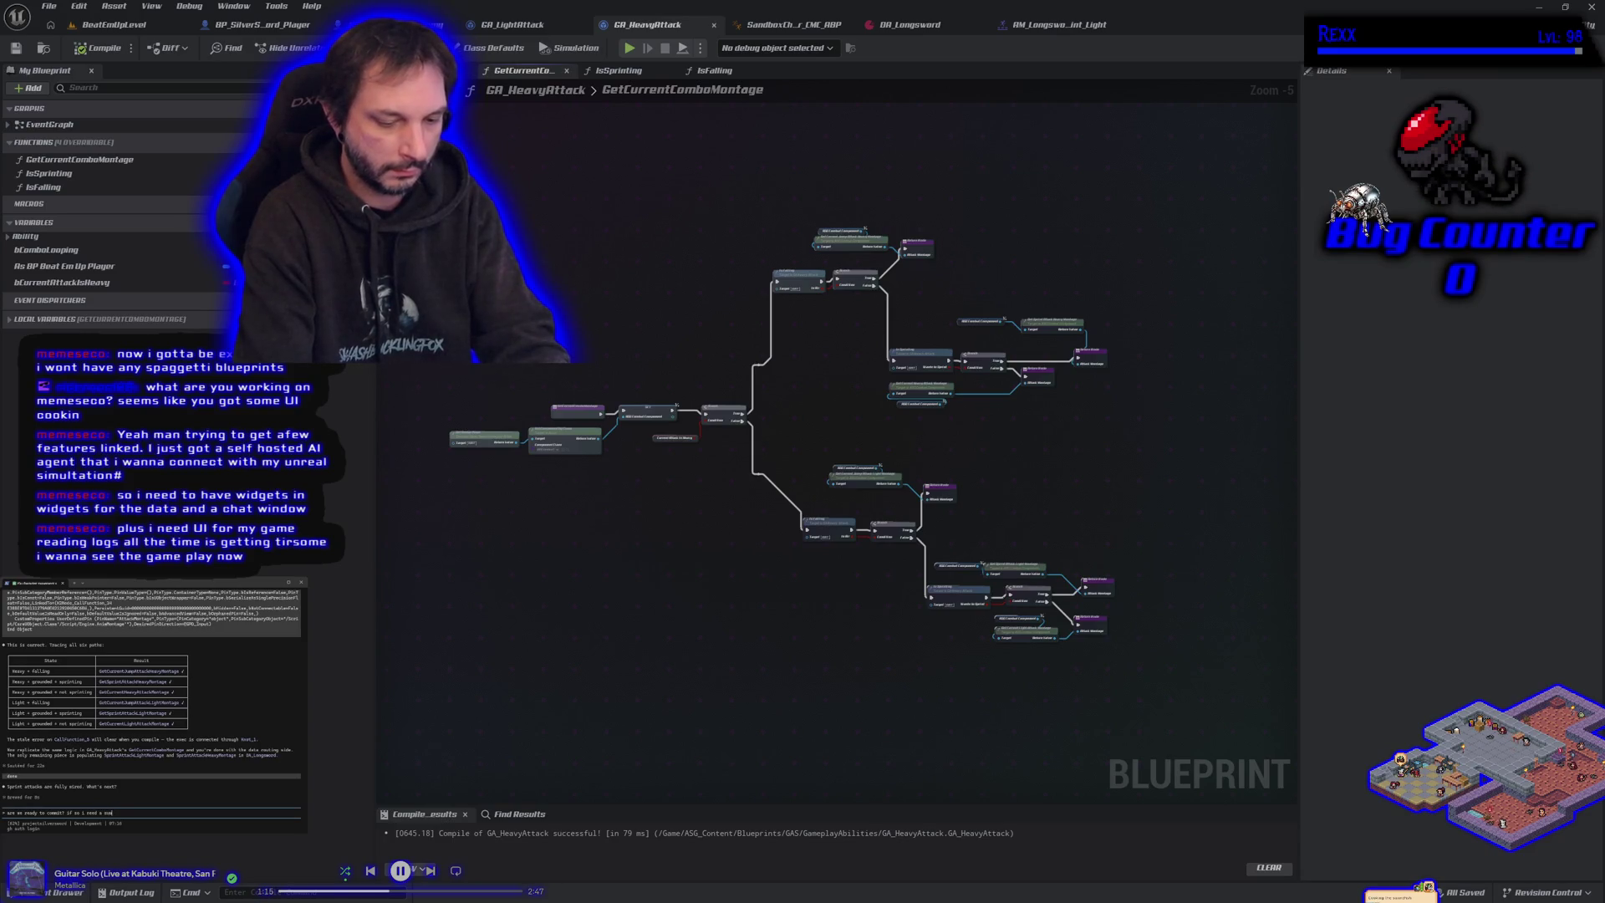
{"action": "type", "text": "mary andcription"}
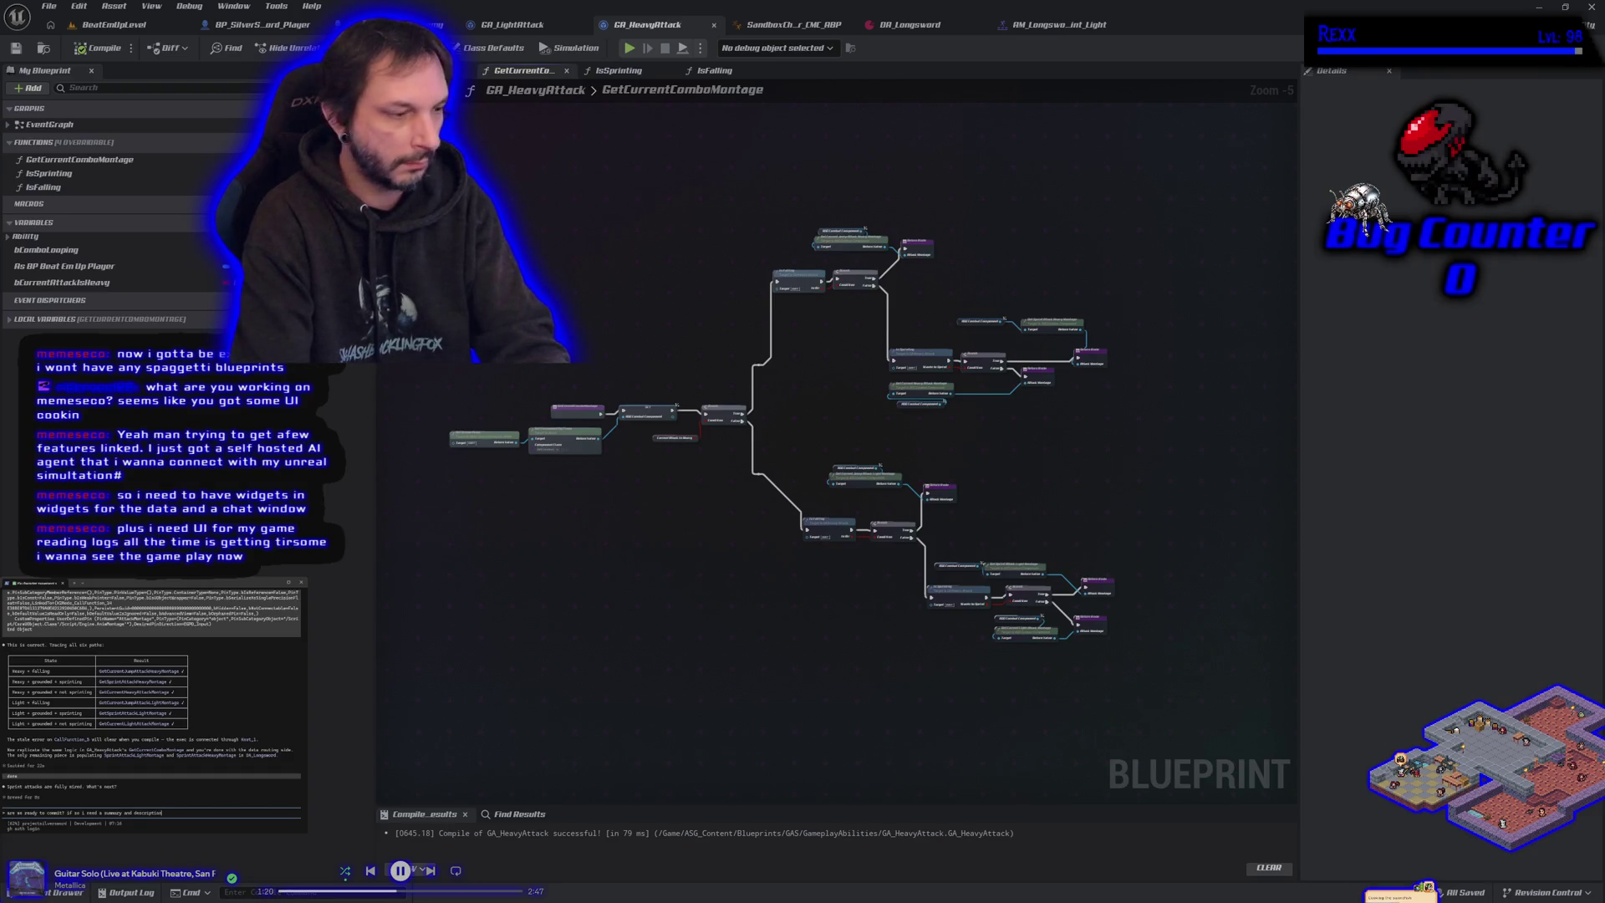
{"action": "key", "text": "Return"}
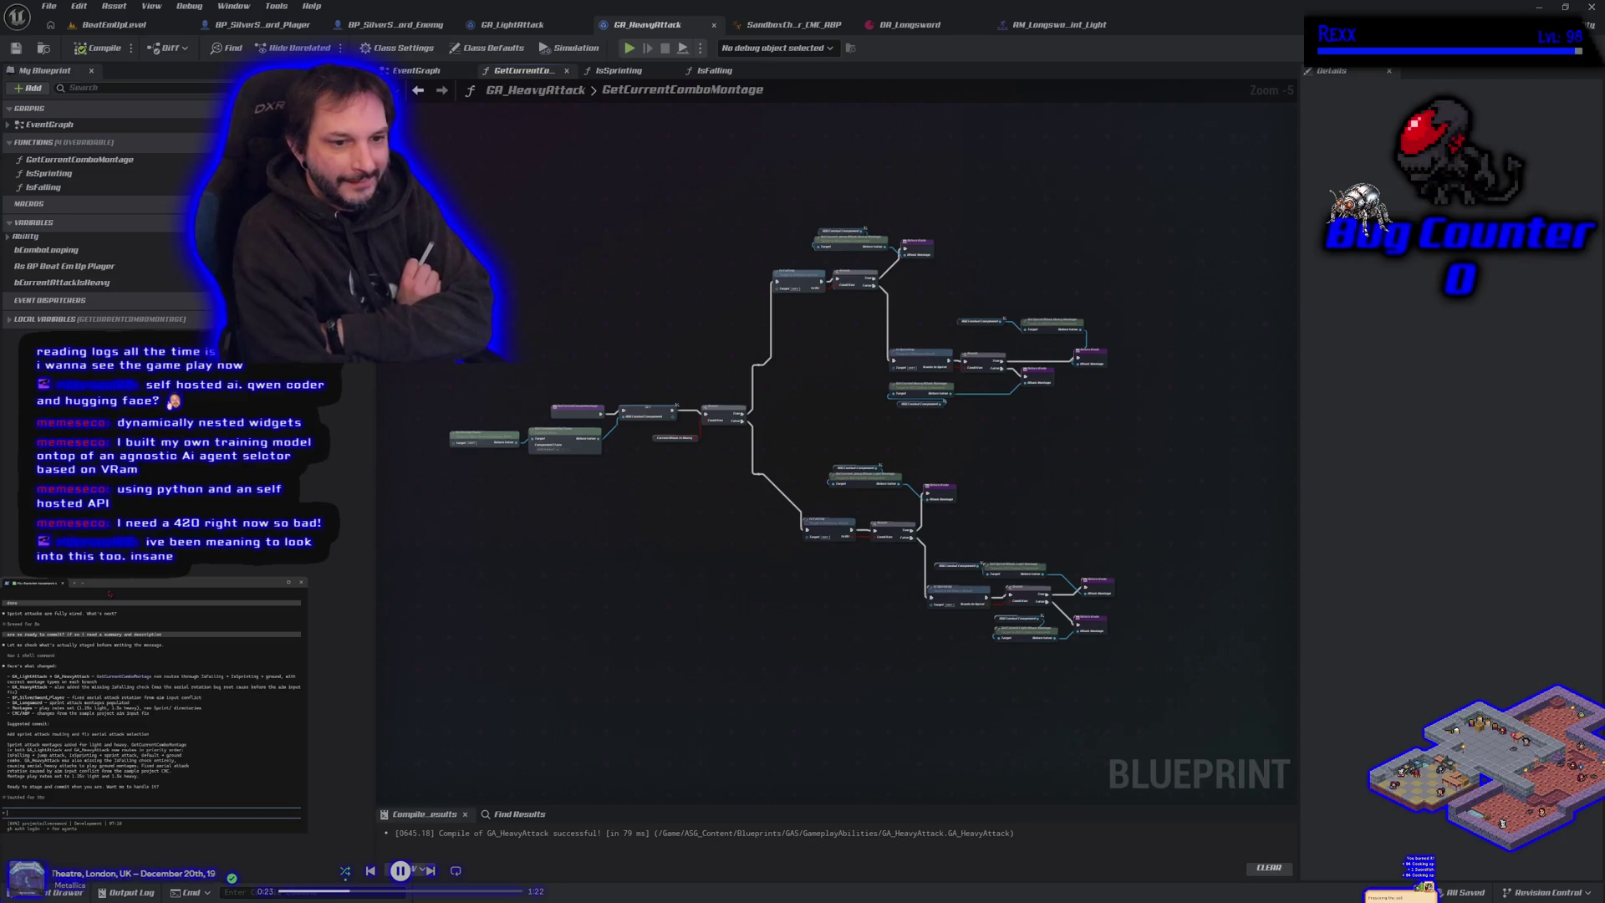
Step: Reply 'yes go ahead' to the assistant's commit summary
{"action": "type", "text": "yes go ahead"}
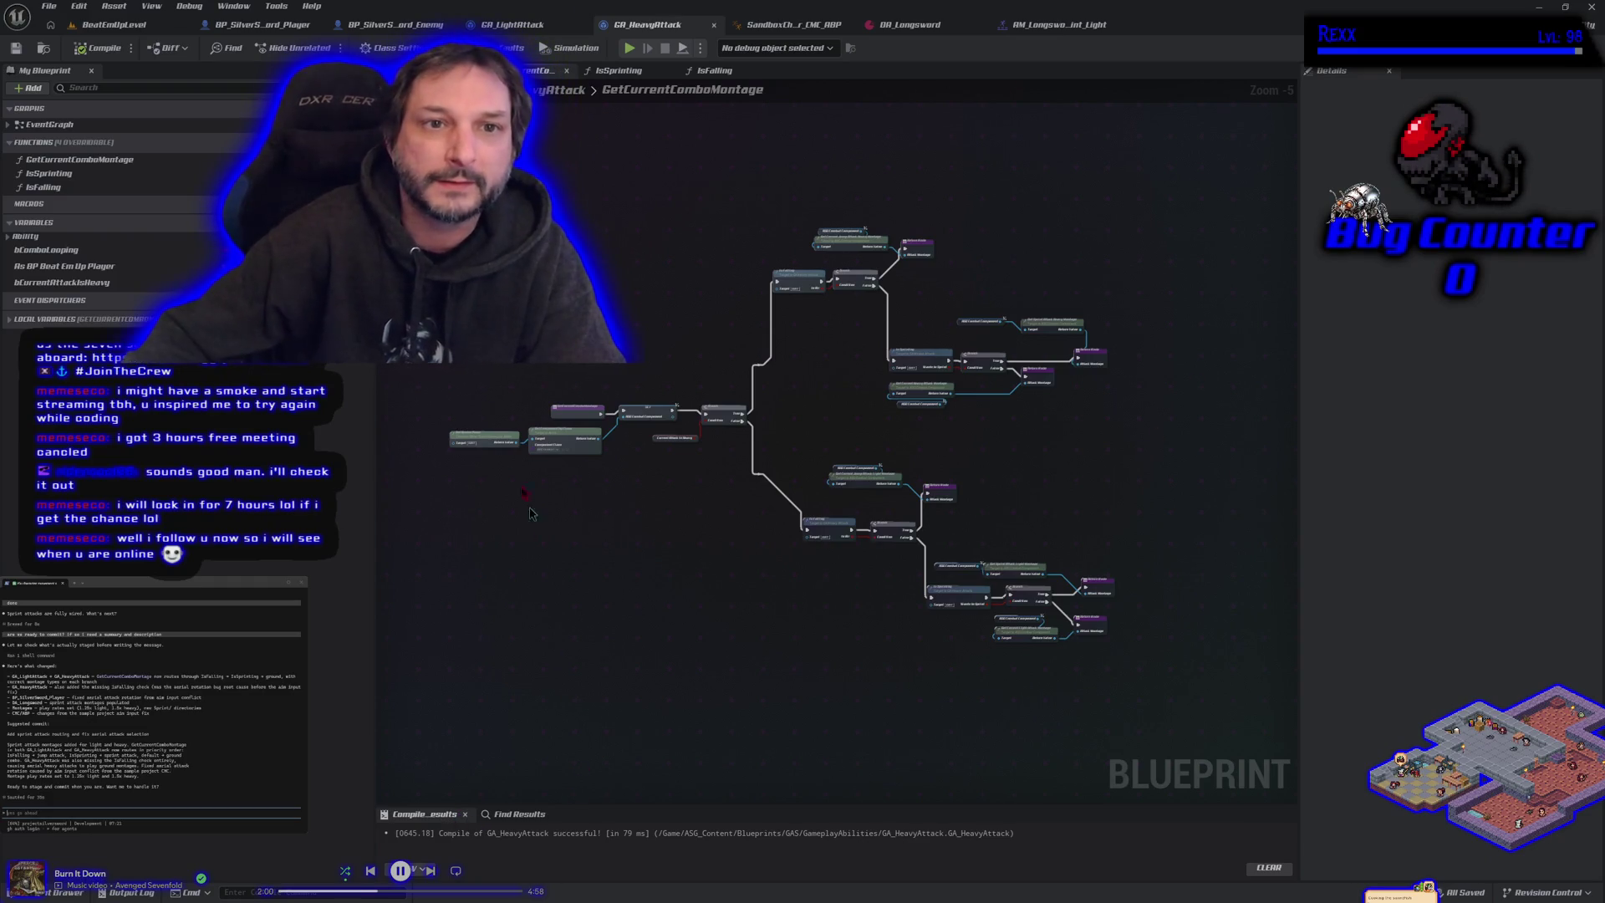
Step: Start a BeatEmUpLevel play session, run the sword character around the sand, and jump
{"action": "left_click", "coordinate": [104, 25]}
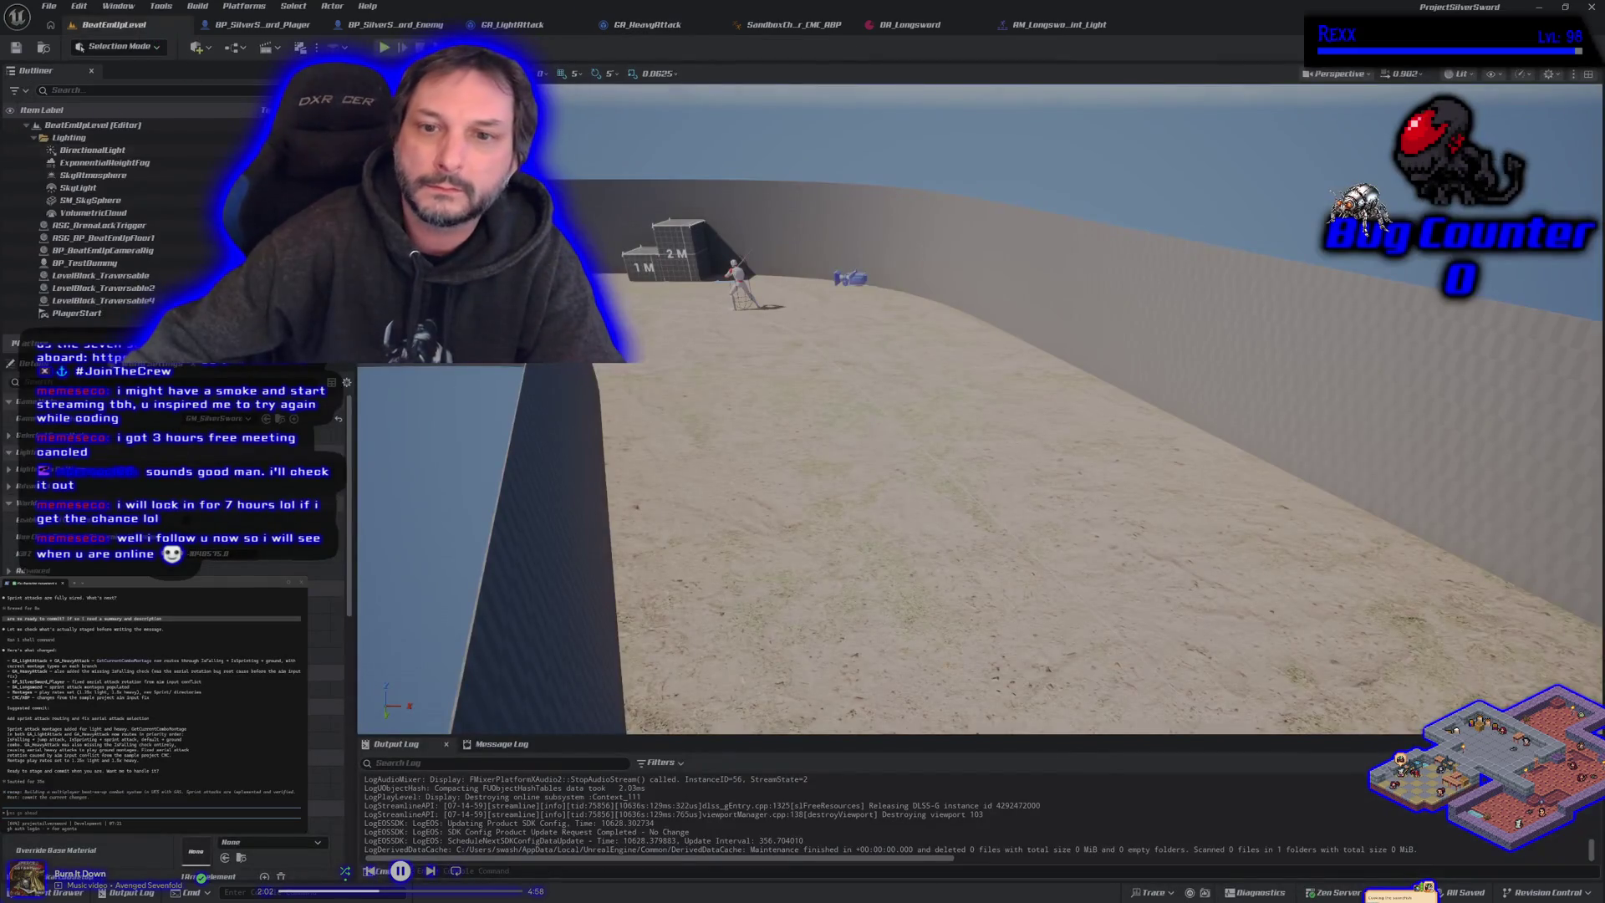
{"action": "key", "text": "alt+p"}
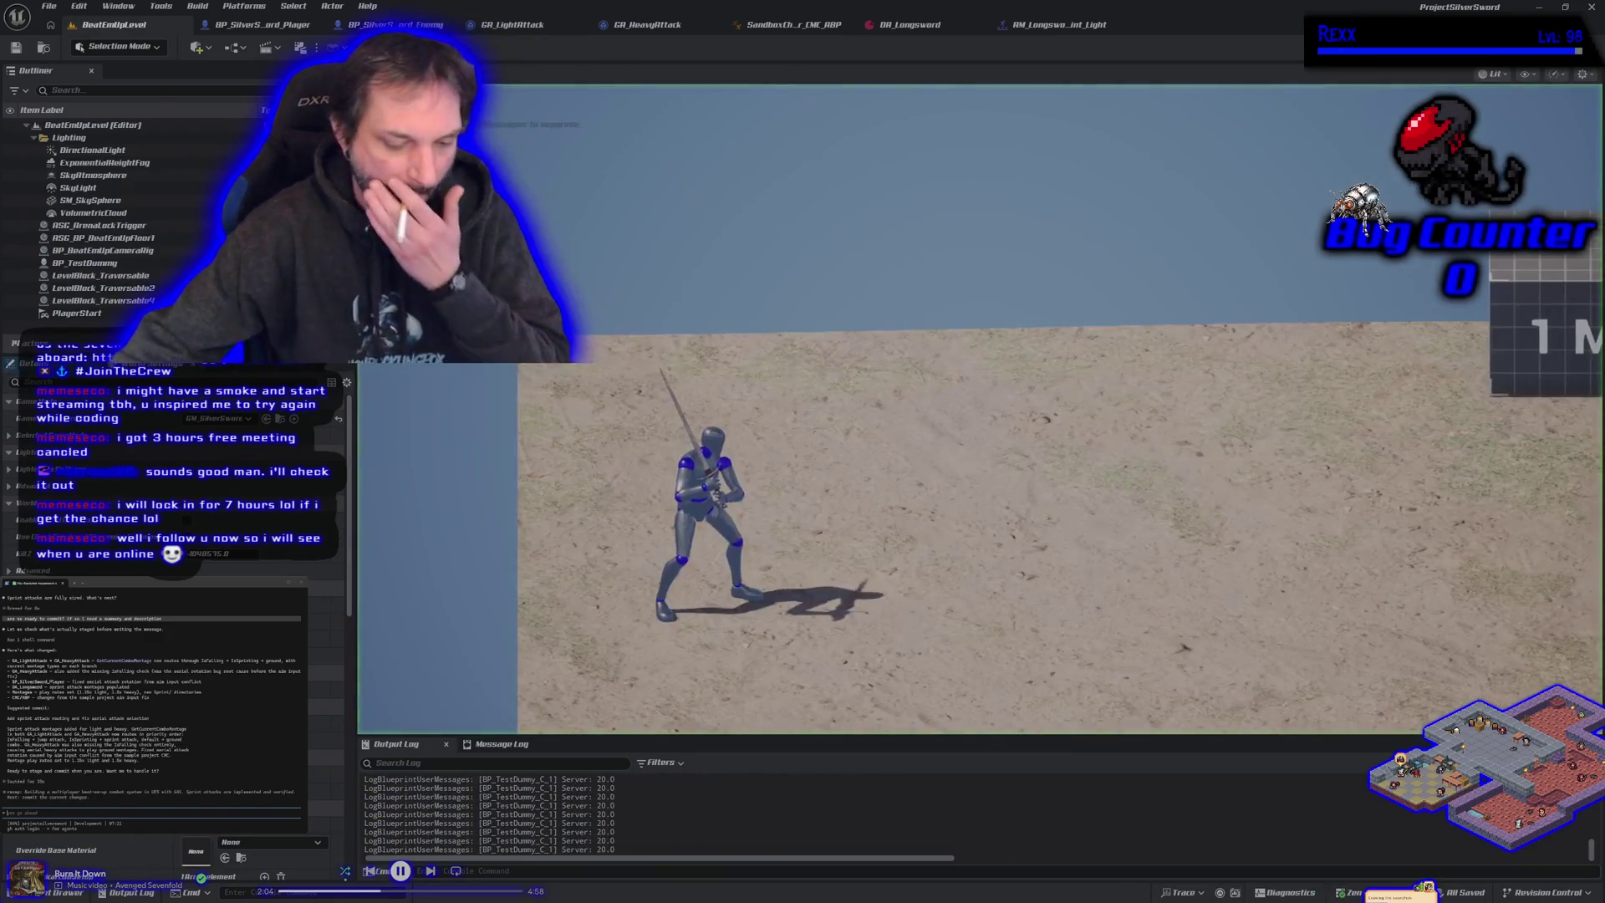
{"action": "key", "text": "d"}
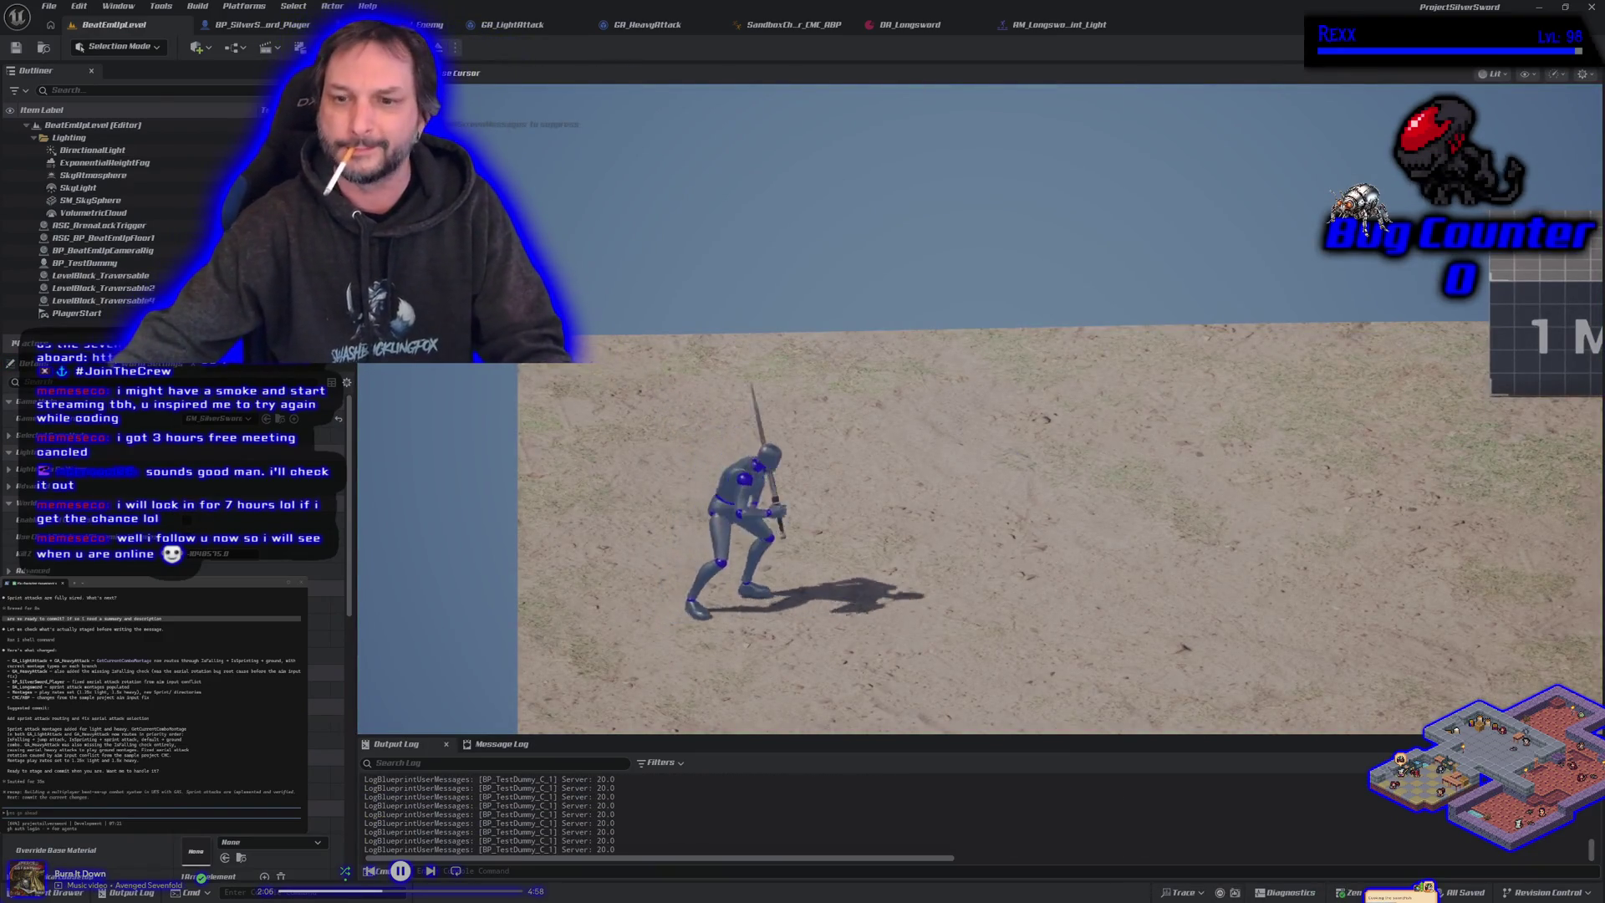
{"action": "key", "text": "d"}
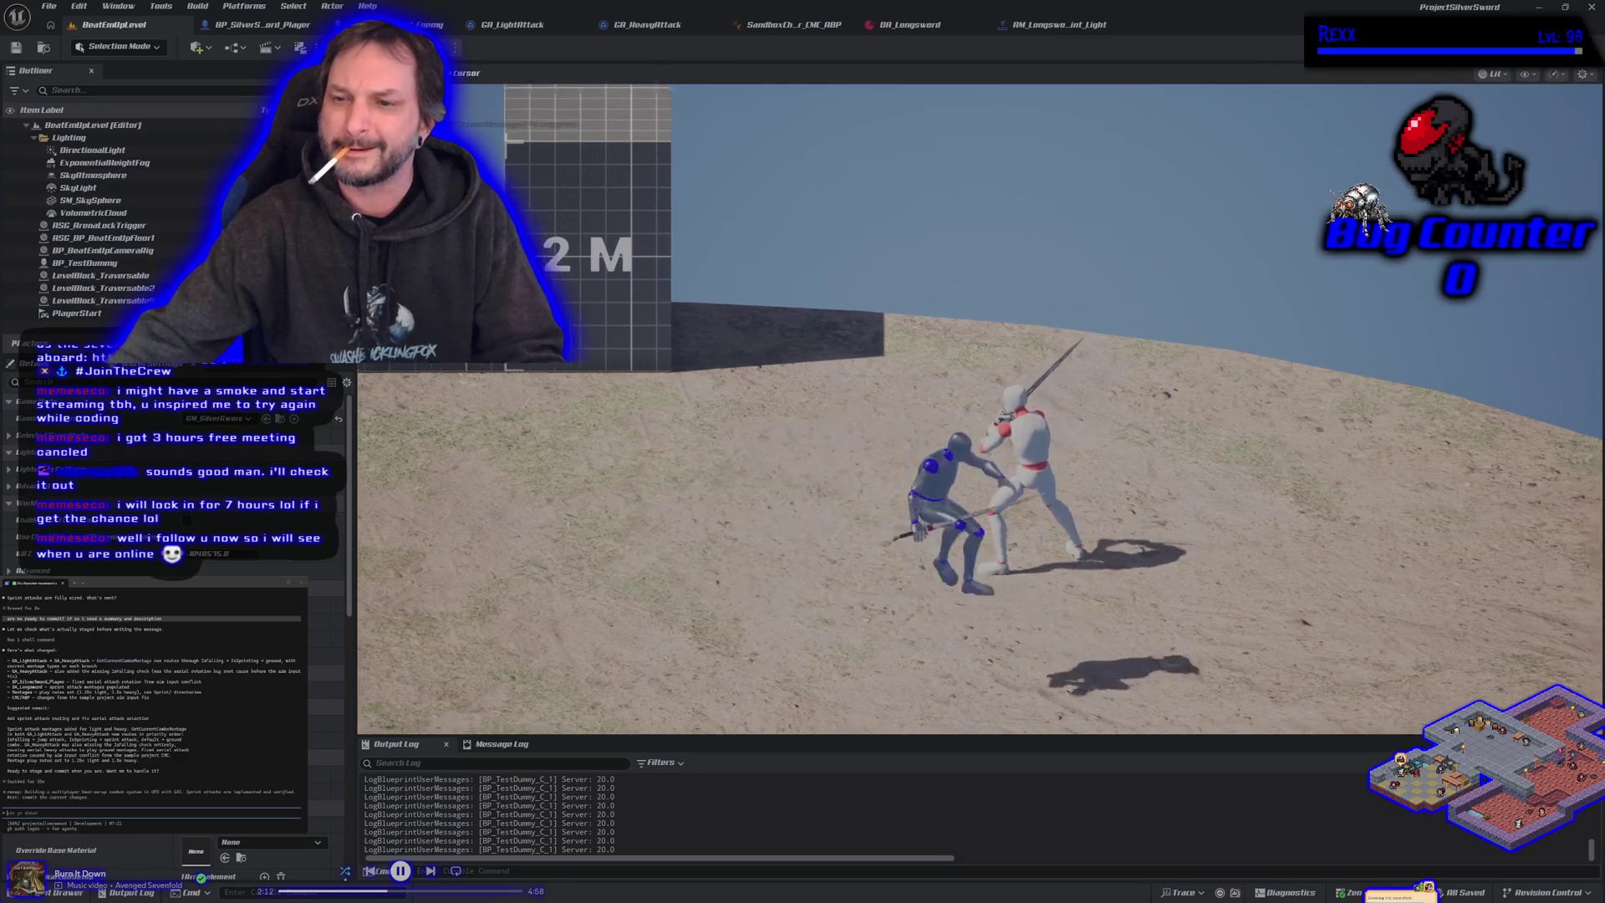
{"action": "key", "text": "s"}
{"action": "key", "text": "d"}
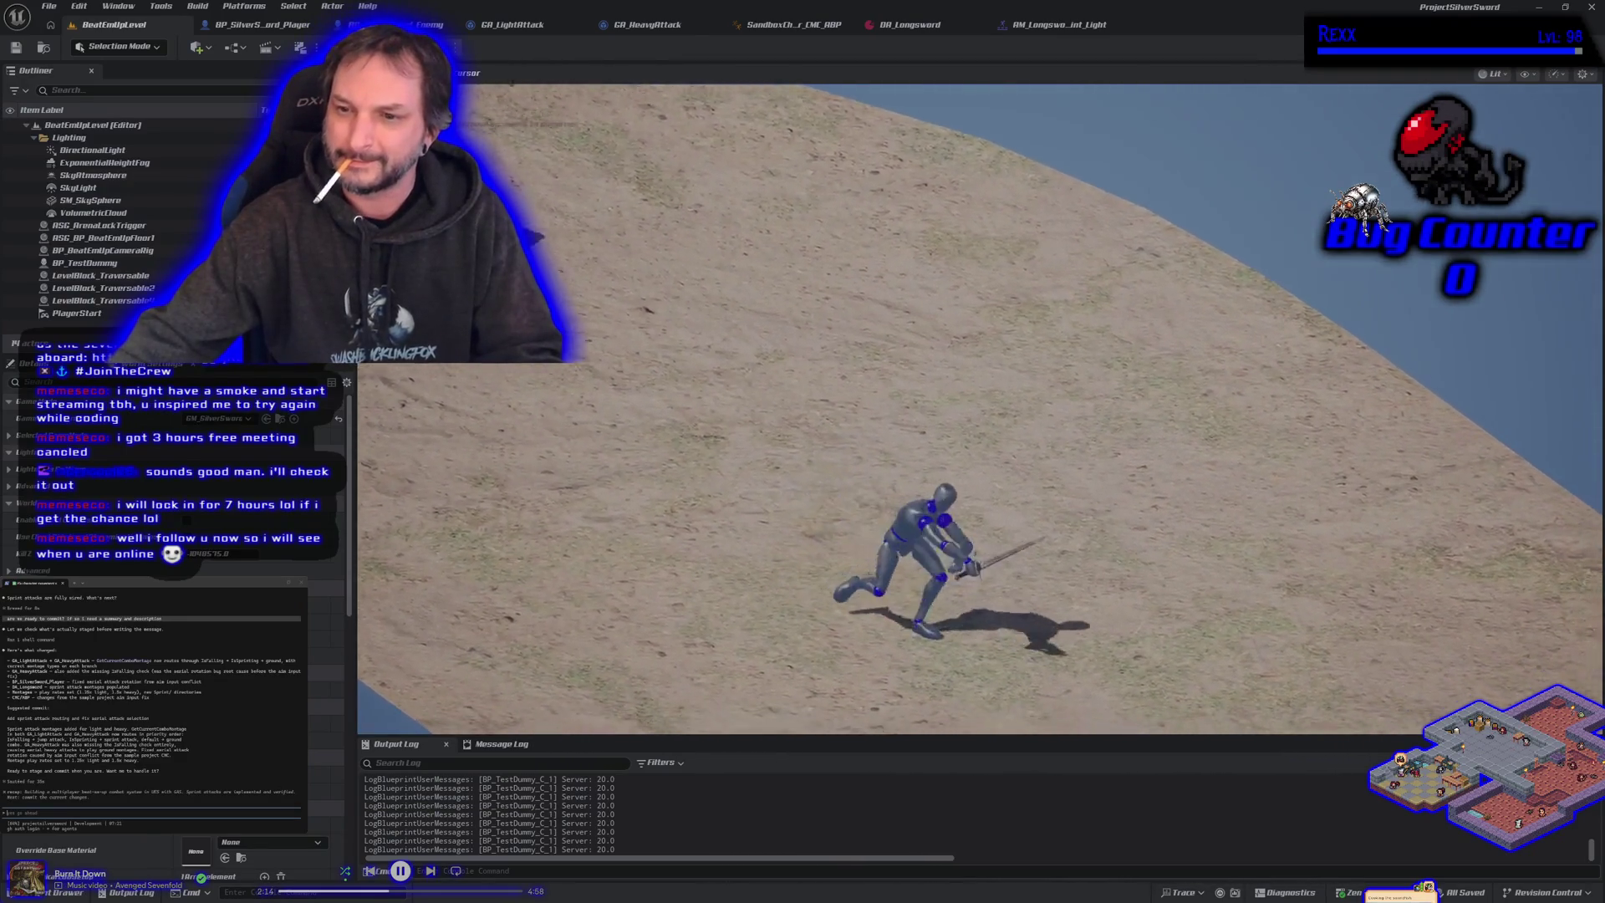
{"action": "key", "text": "d"}
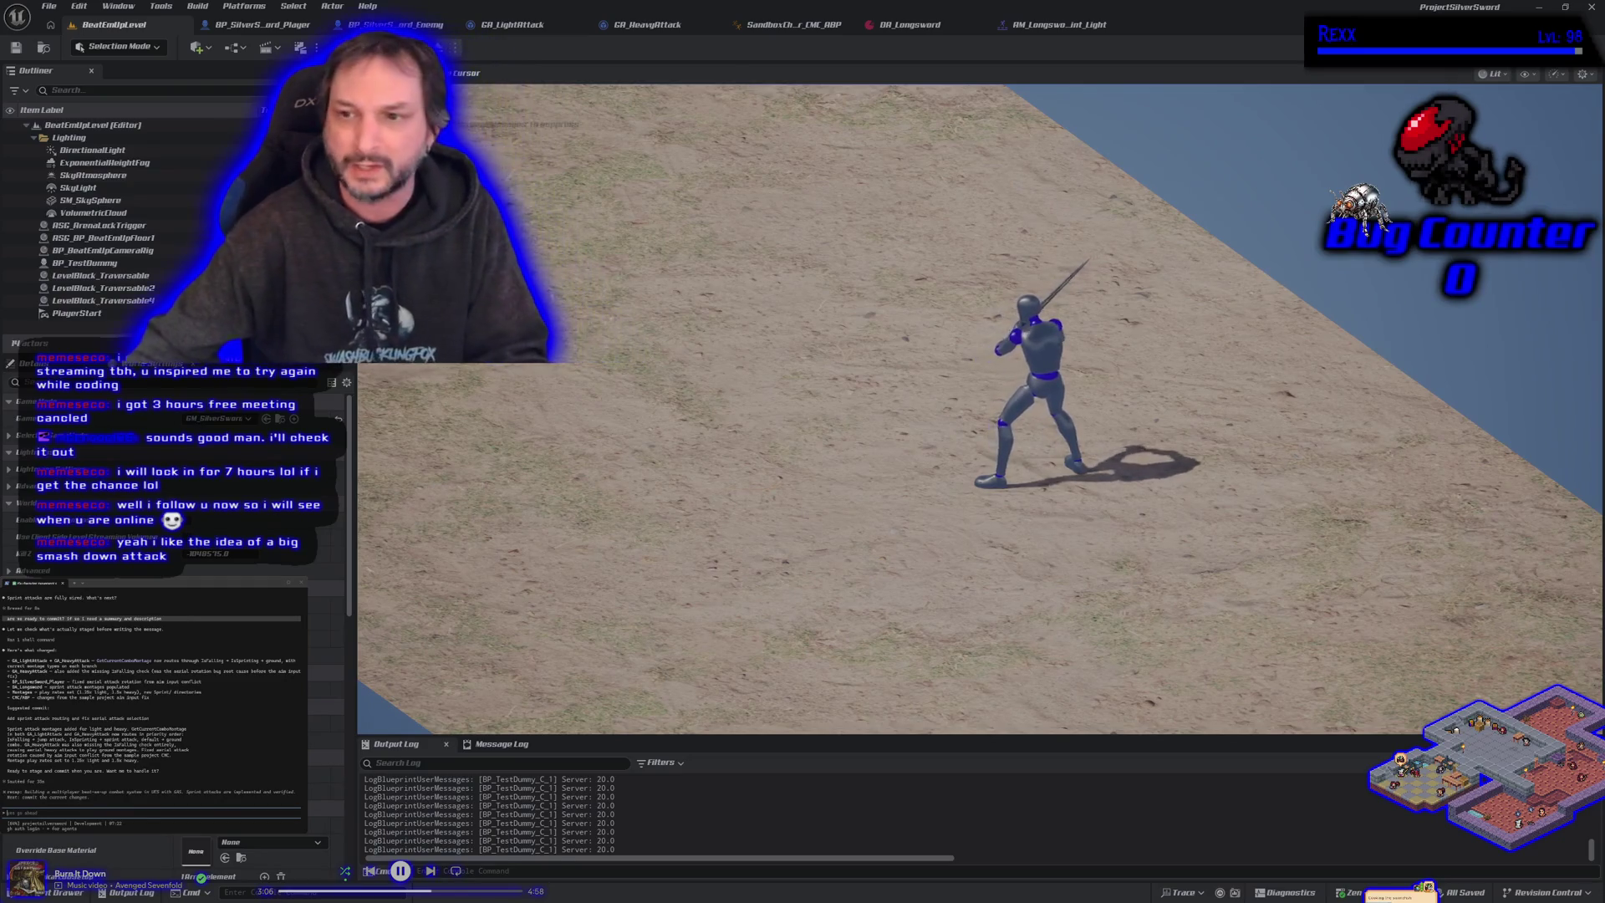
{"action": "key", "text": "space"}
Step: Swing the character's sword in the game viewport
{"action": "left_click", "coordinate": [978, 409]}
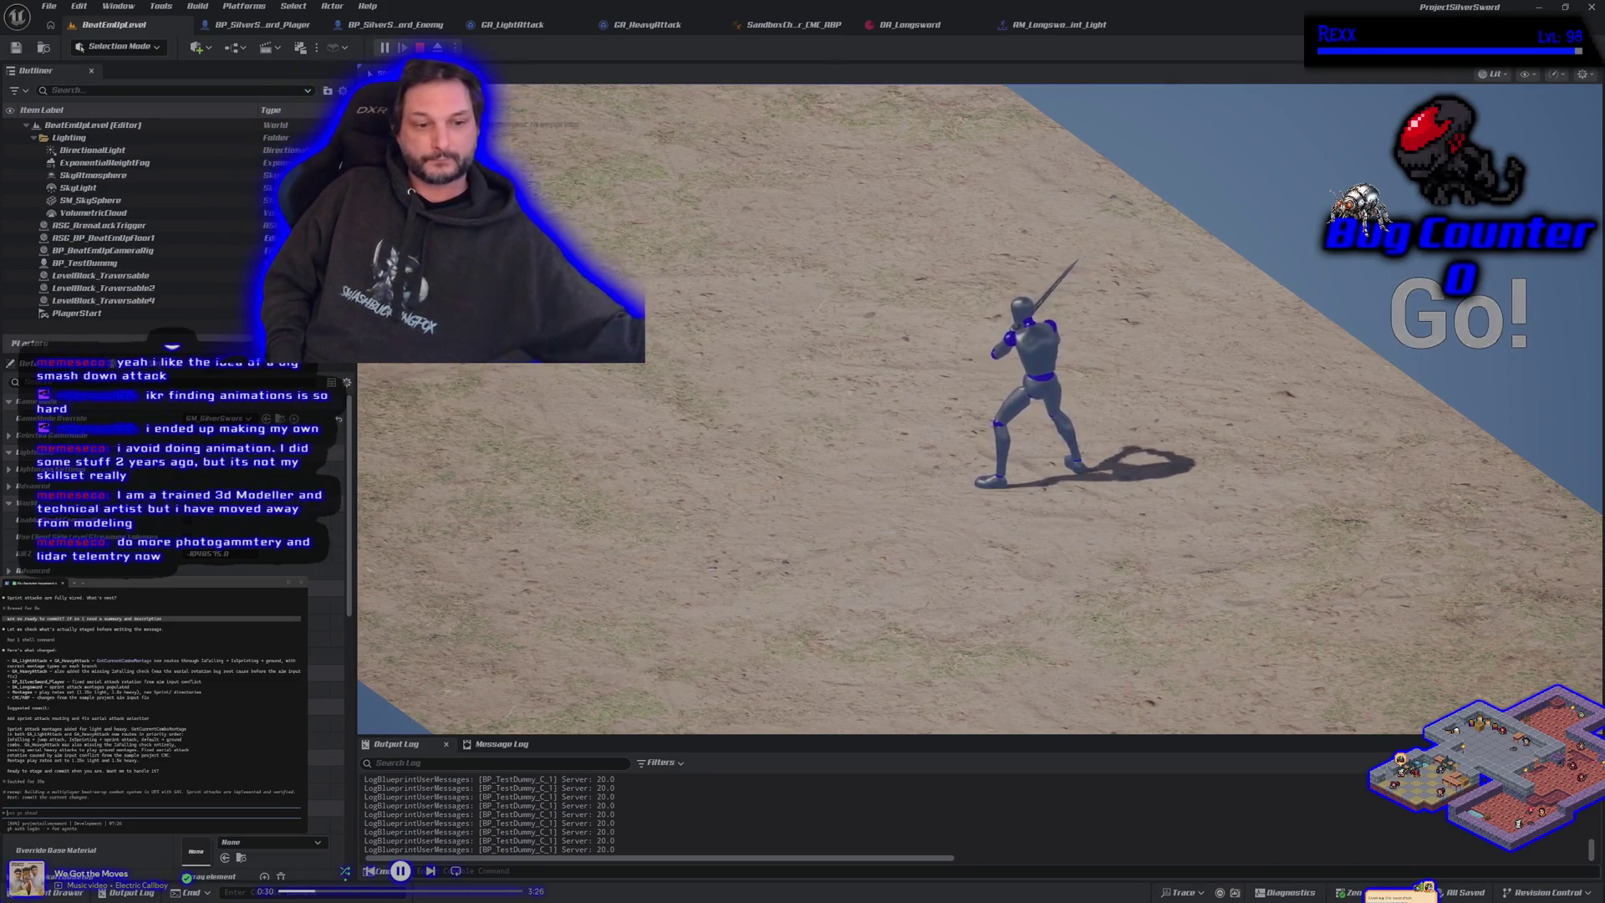
Step: Stop the play session with Esc to return to the editor
{"action": "key", "text": "Escape"}
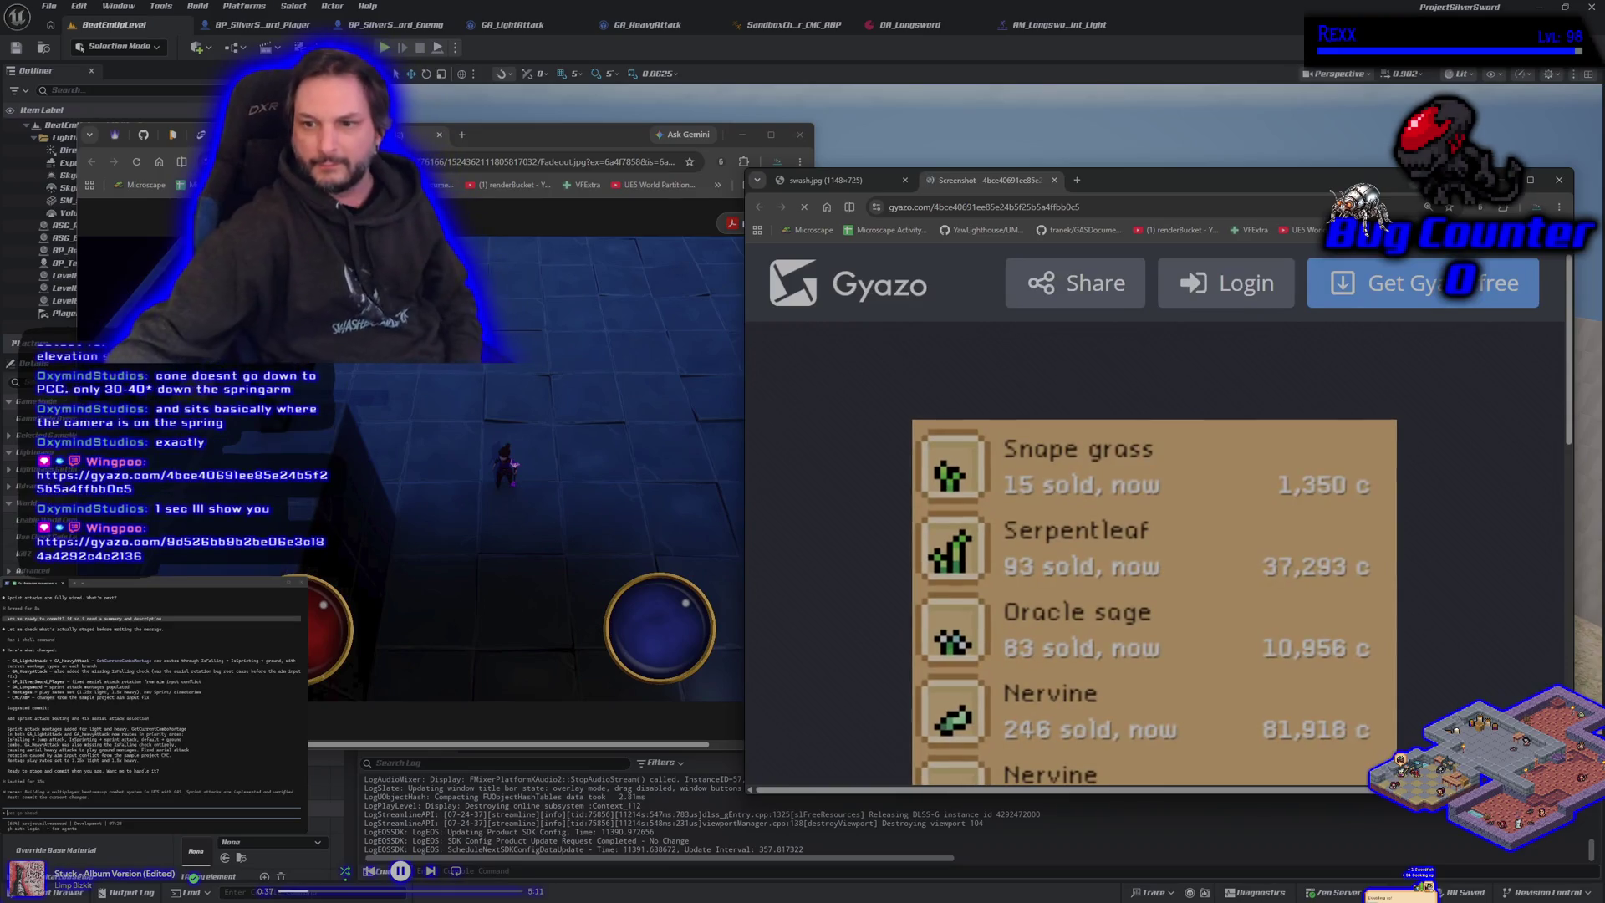
Step: Scroll through the items-sold Gyazo screenshot, then close its tab
{"action": "scroll", "coordinate": [1018, 578], "scroll_direction": "down", "scroll_amount": 4}
{"action": "scroll", "coordinate": [1018, 578], "scroll_direction": "up", "scroll_amount": 3}
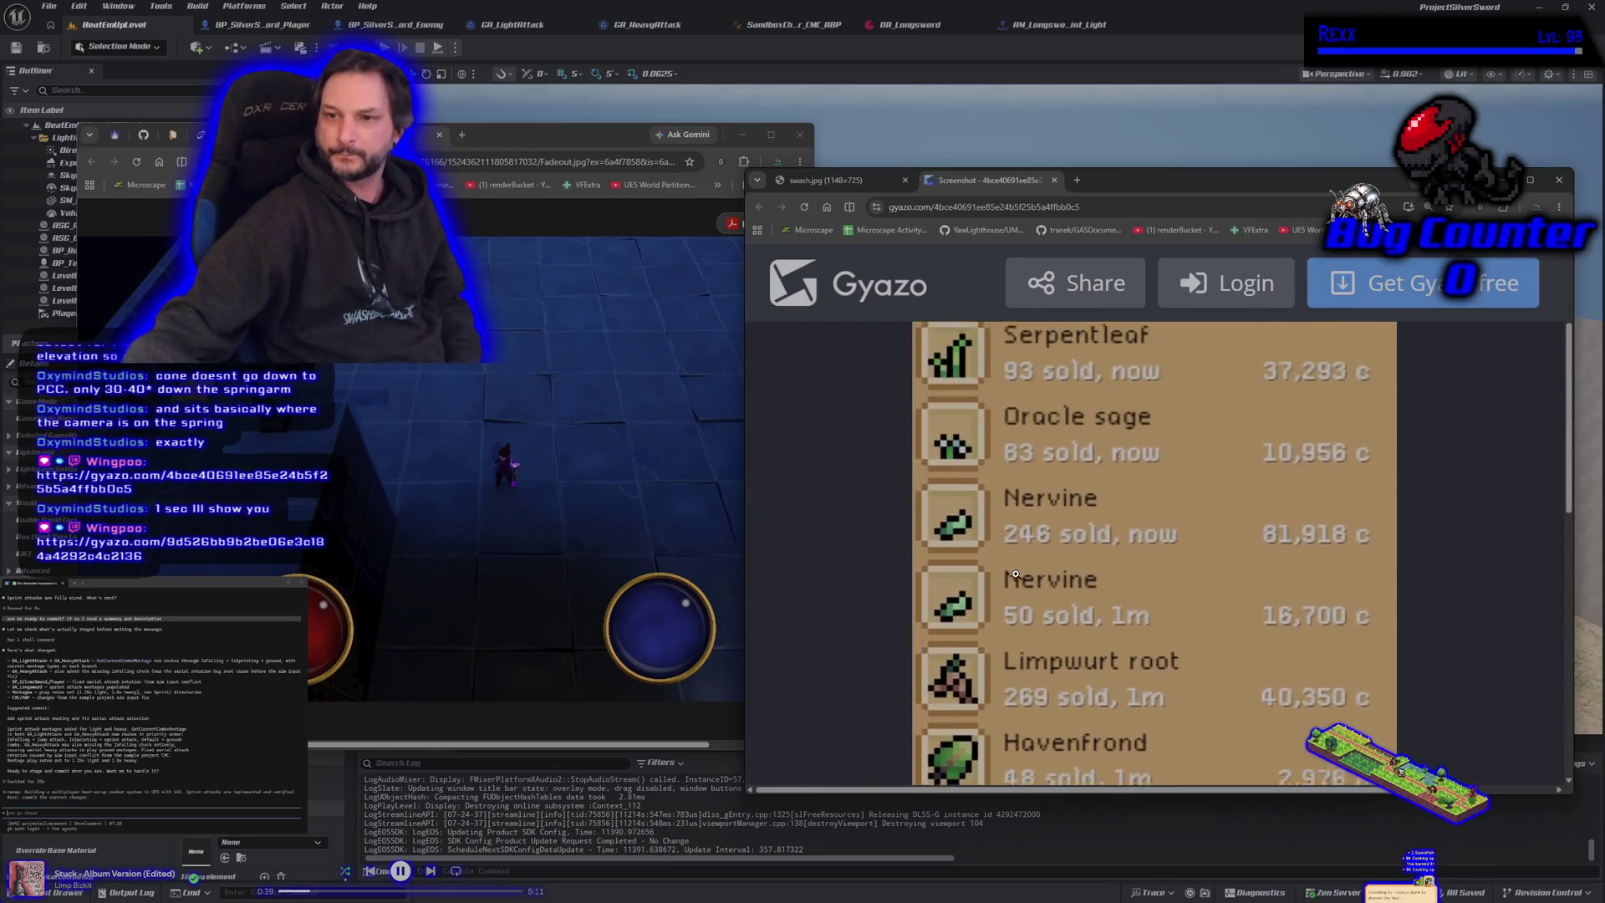
{"action": "scroll", "coordinate": [1015, 572], "scroll_direction": "down", "scroll_amount": 3}
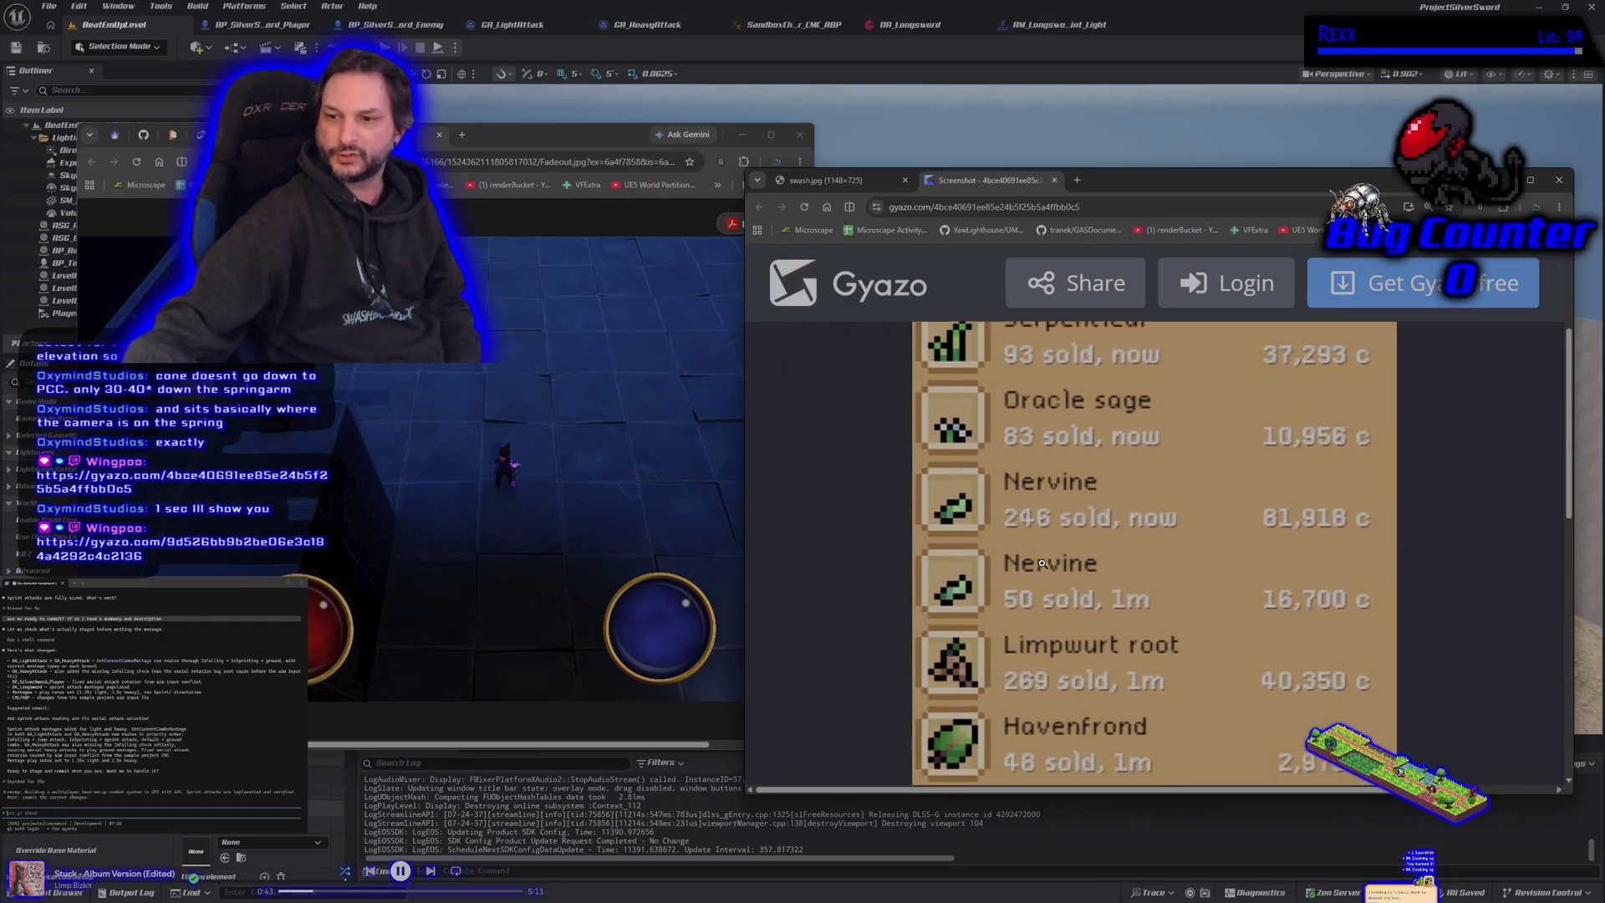
{"action": "scroll", "coordinate": [1042, 563], "scroll_direction": "down", "scroll_amount": 2}
{"action": "scroll", "coordinate": [938, 458], "scroll_direction": "up", "scroll_amount": 4}
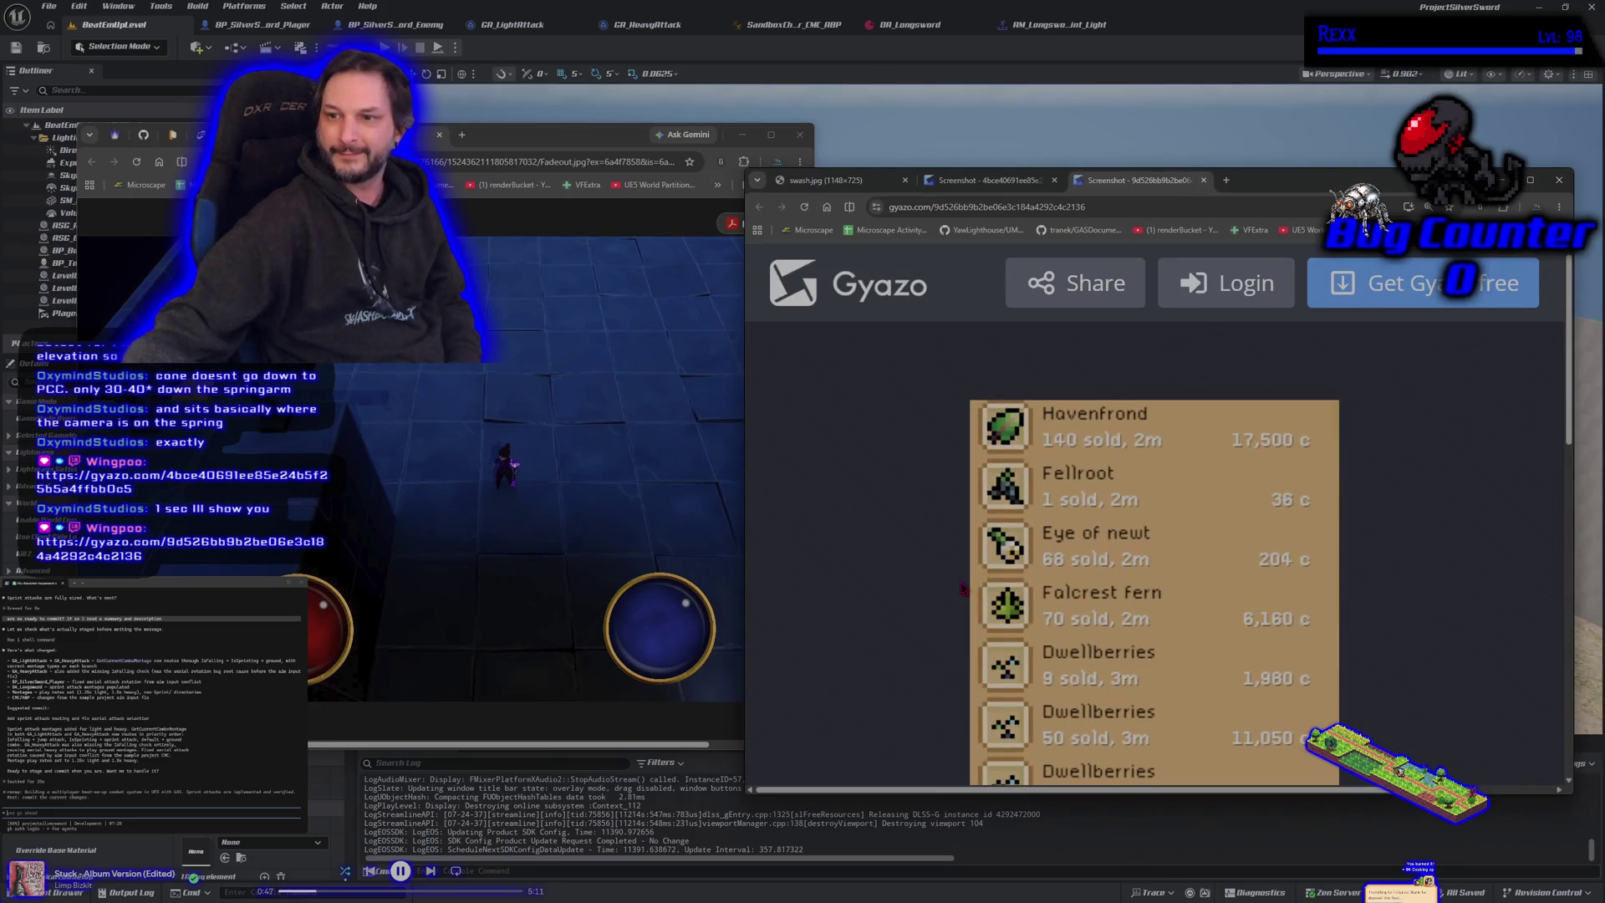
{"action": "scroll", "coordinate": [961, 589], "scroll_direction": "down", "scroll_amount": 6}
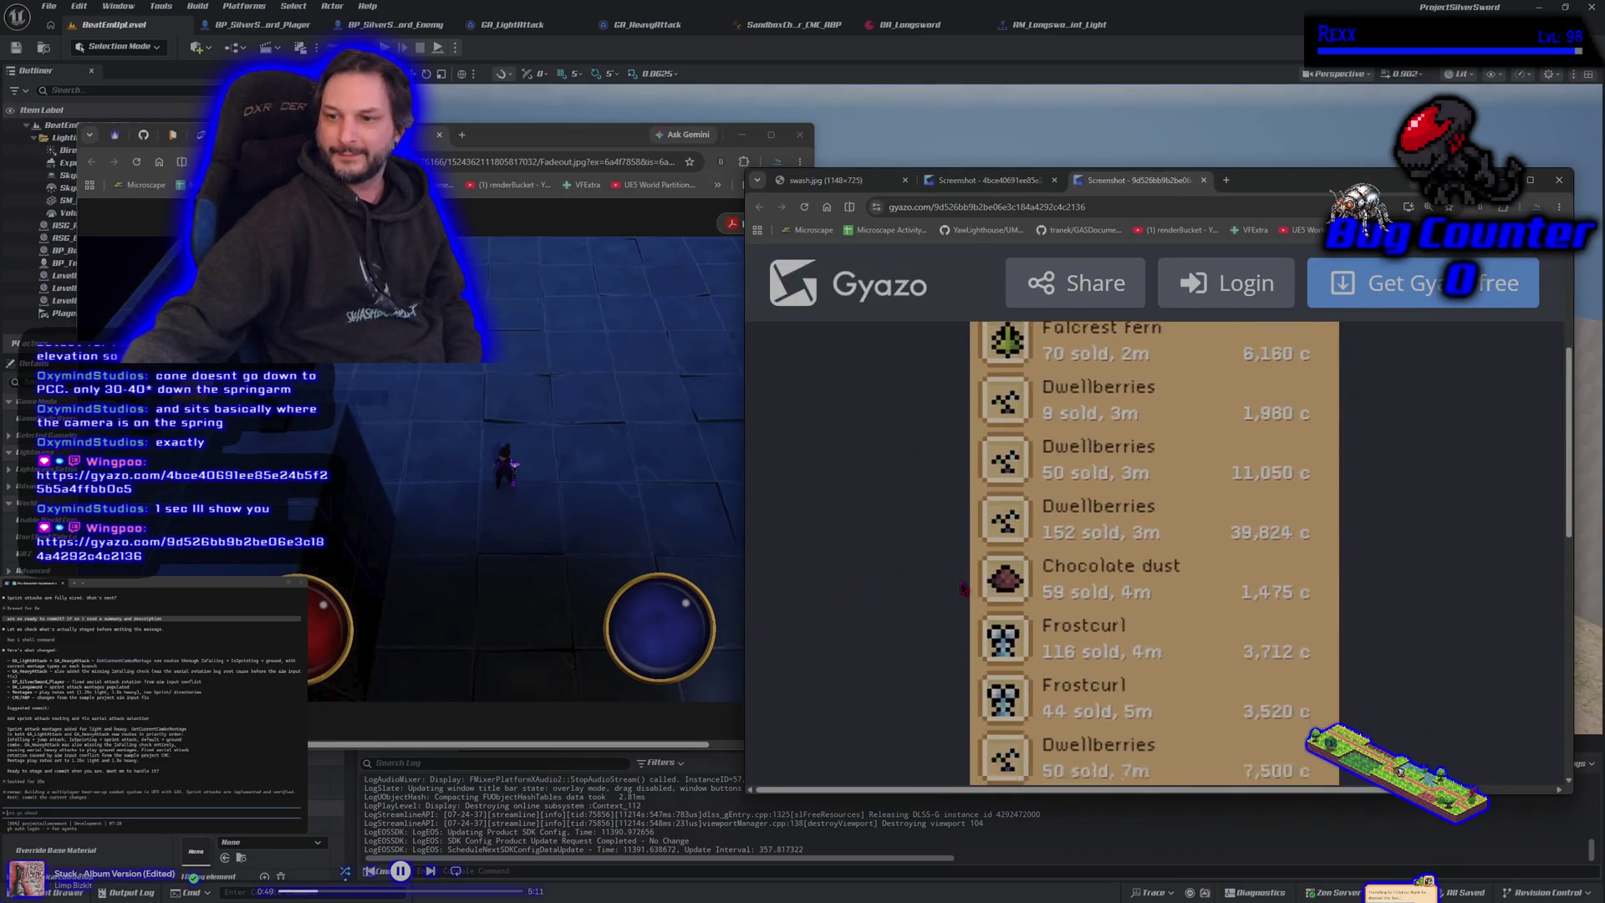
{"action": "scroll", "coordinate": [960, 589], "scroll_direction": "up", "scroll_amount": 3}
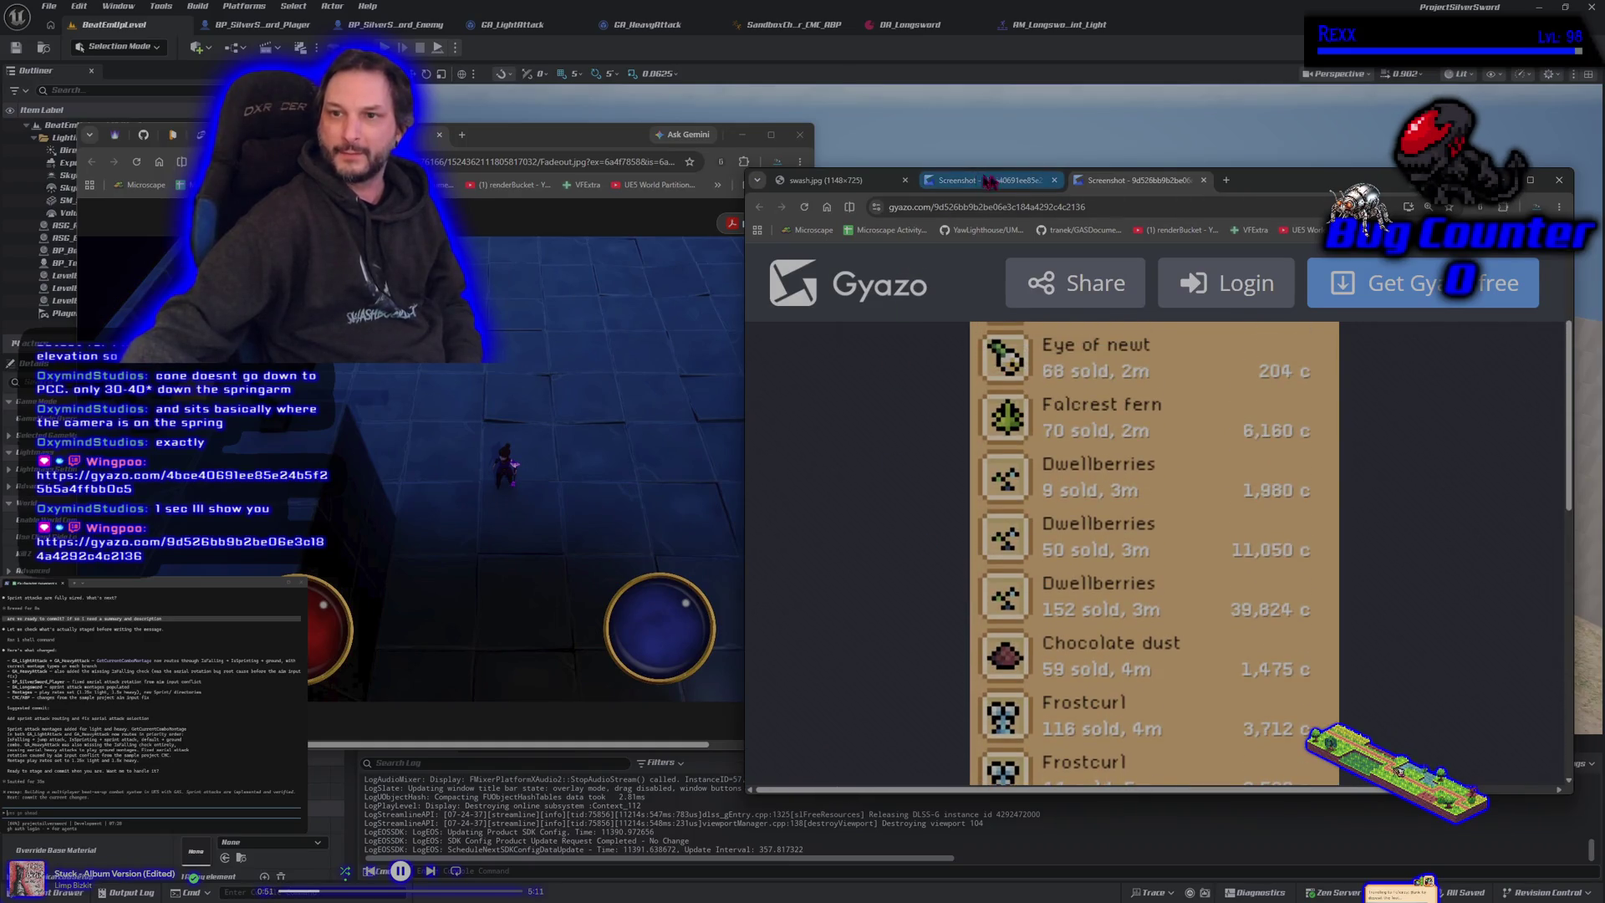
{"action": "middle_click", "coordinate": [1134, 187]}
Step: Close the remaining Gyazo screenshot tab
{"action": "middle_click", "coordinate": [1008, 184]}
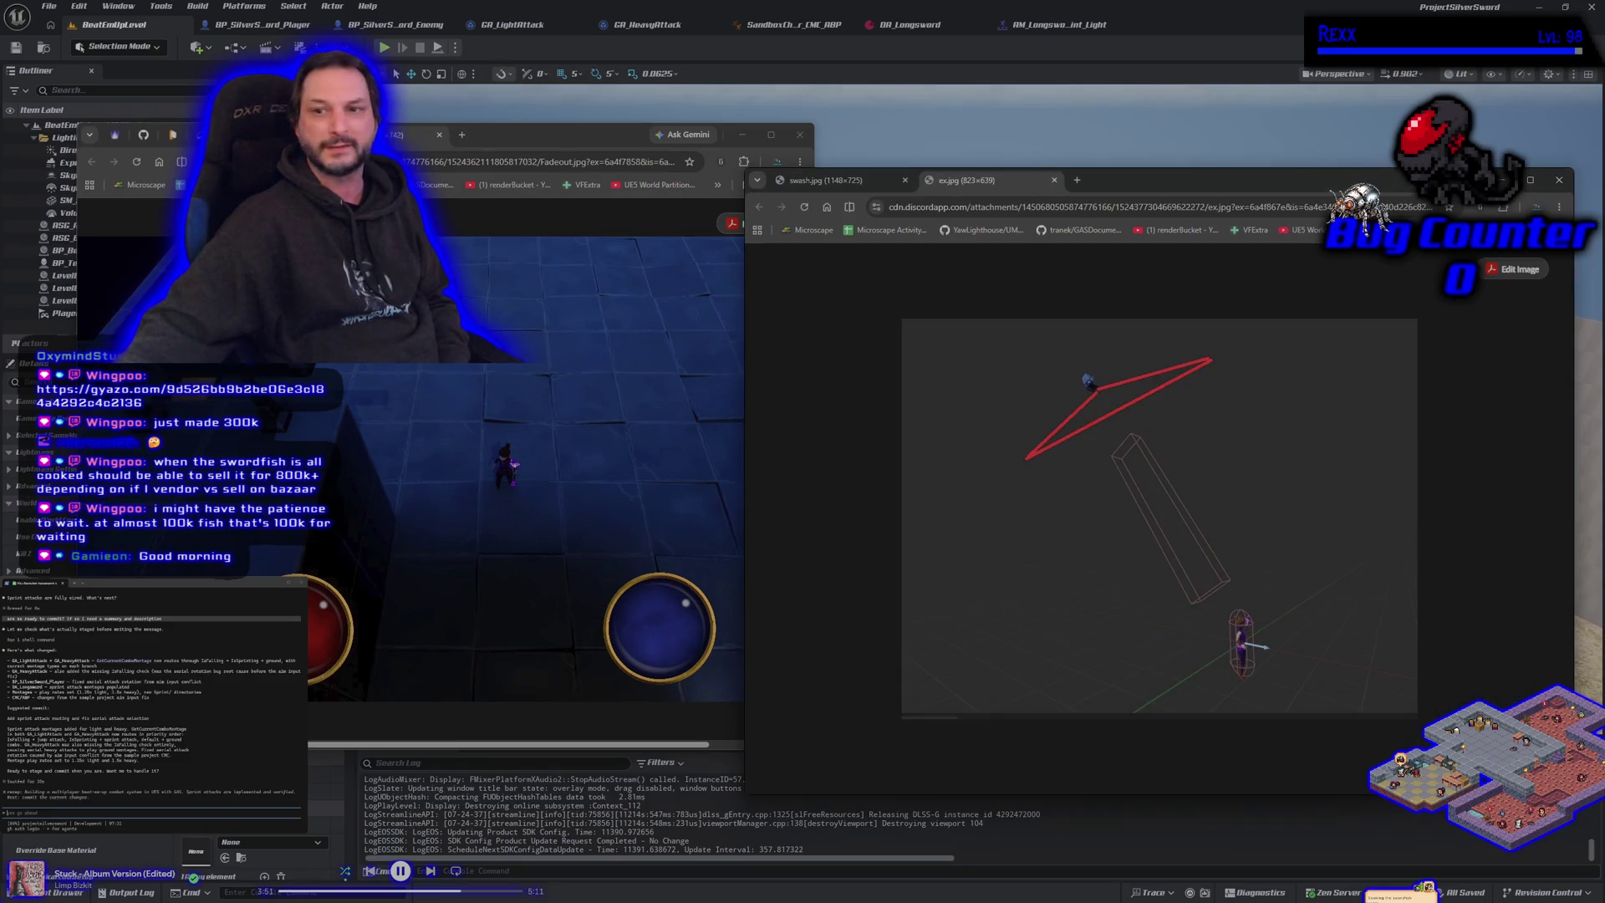
Step: Detach the ex.jpg diagram tab into its own Chrome window and drag it lower on screen
{"action": "mouse_move", "coordinate": [1040, 183]}
{"action": "left_mouse_down"}
{"action": "mouse_move", "coordinate": [1076, 499]}
{"action": "mouse_move", "coordinate": [745, 457]}
{"action": "mouse_move", "coordinate": [639, 319]}
{"action": "mouse_move", "coordinate": [771, 303]}
{"action": "left_mouse_up"}
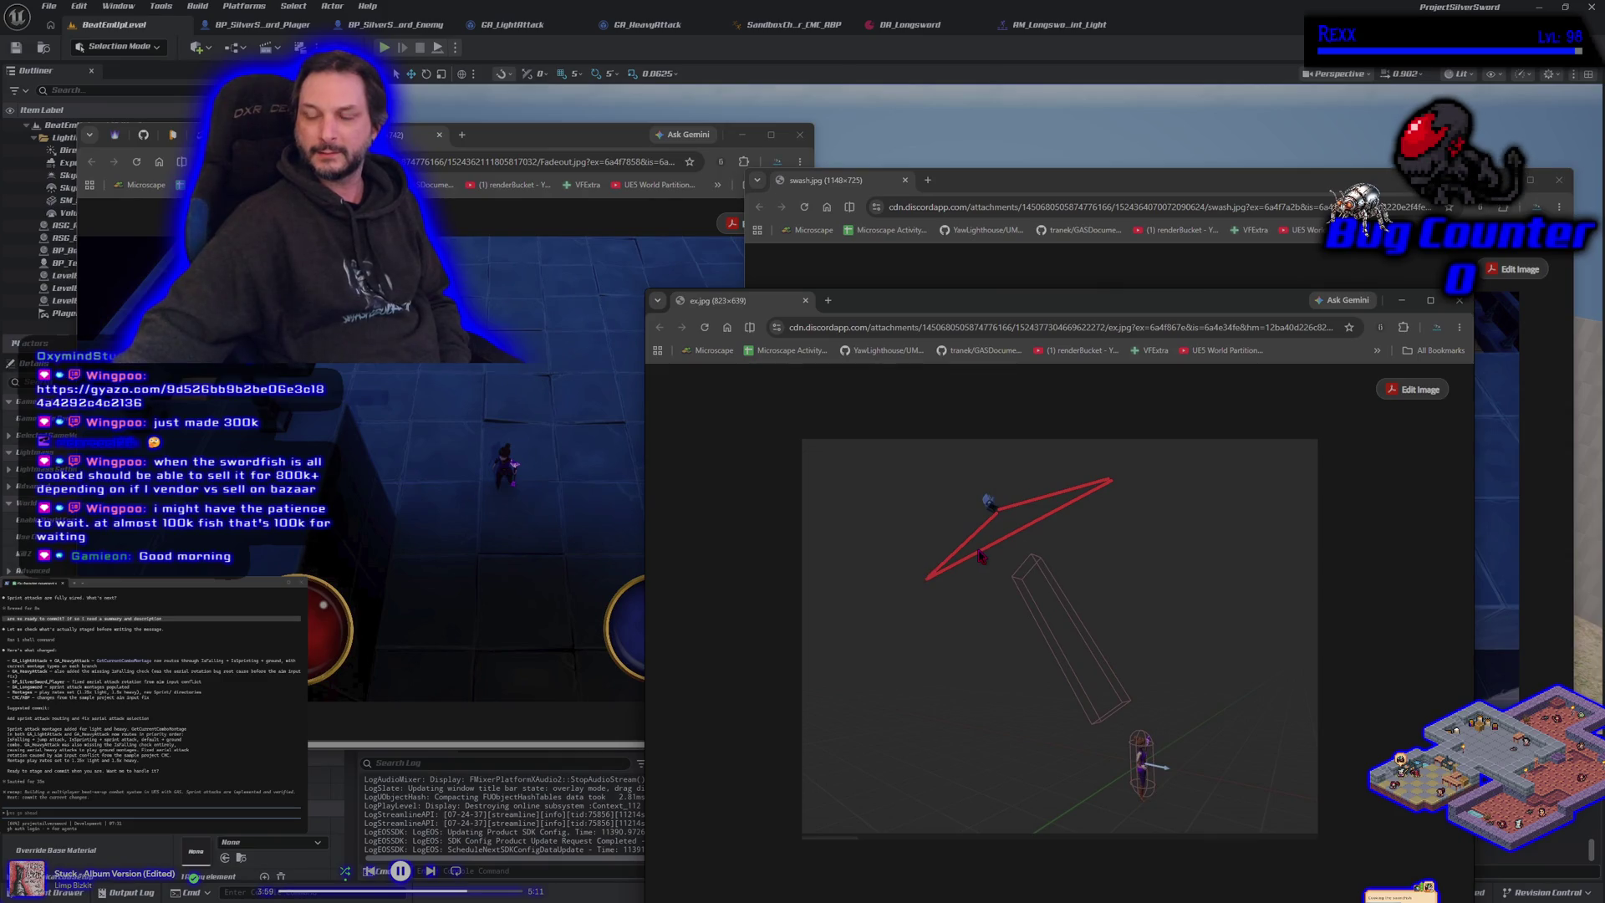
{"action": "mouse_move", "coordinate": [989, 310]}
{"action": "left_mouse_down"}
{"action": "mouse_move", "coordinate": [999, 662]}
{"action": "mouse_move", "coordinate": [1012, 414]}
{"action": "mouse_move", "coordinate": [889, 285]}
{"action": "left_mouse_up"}
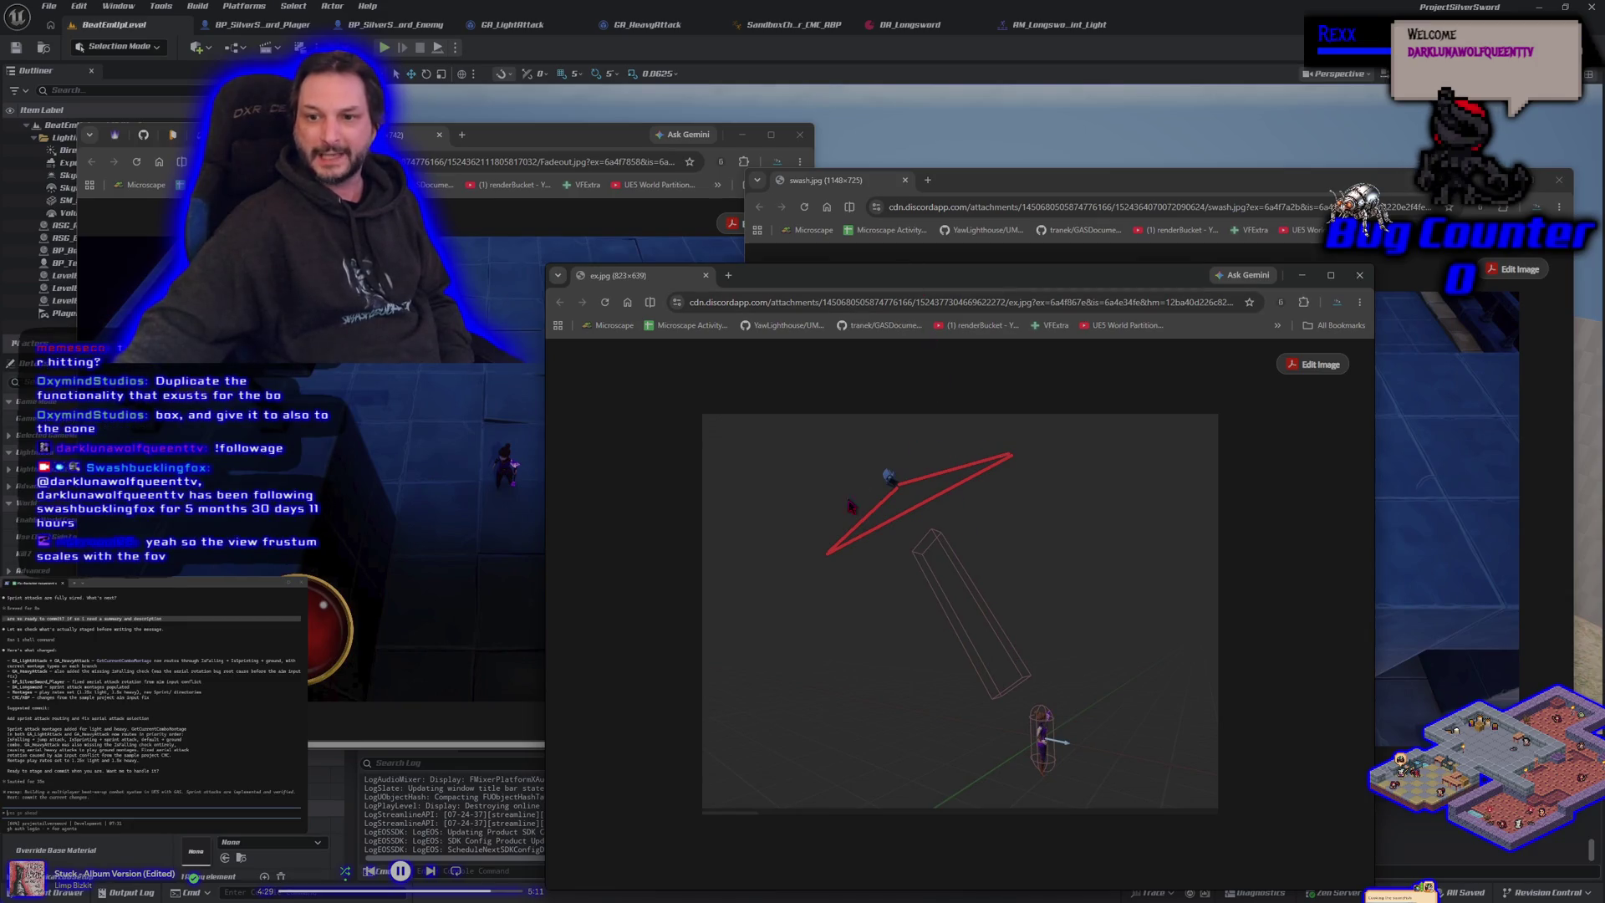
Step: Move the ex.jpg diagram window mostly off screen, then return it in front of swash.jpg
{"action": "mouse_move", "coordinate": [882, 286]}
{"action": "left_mouse_down"}
{"action": "mouse_move", "coordinate": [443, 327]}
{"action": "mouse_move", "coordinate": [0, 334]}
{"action": "left_mouse_up"}
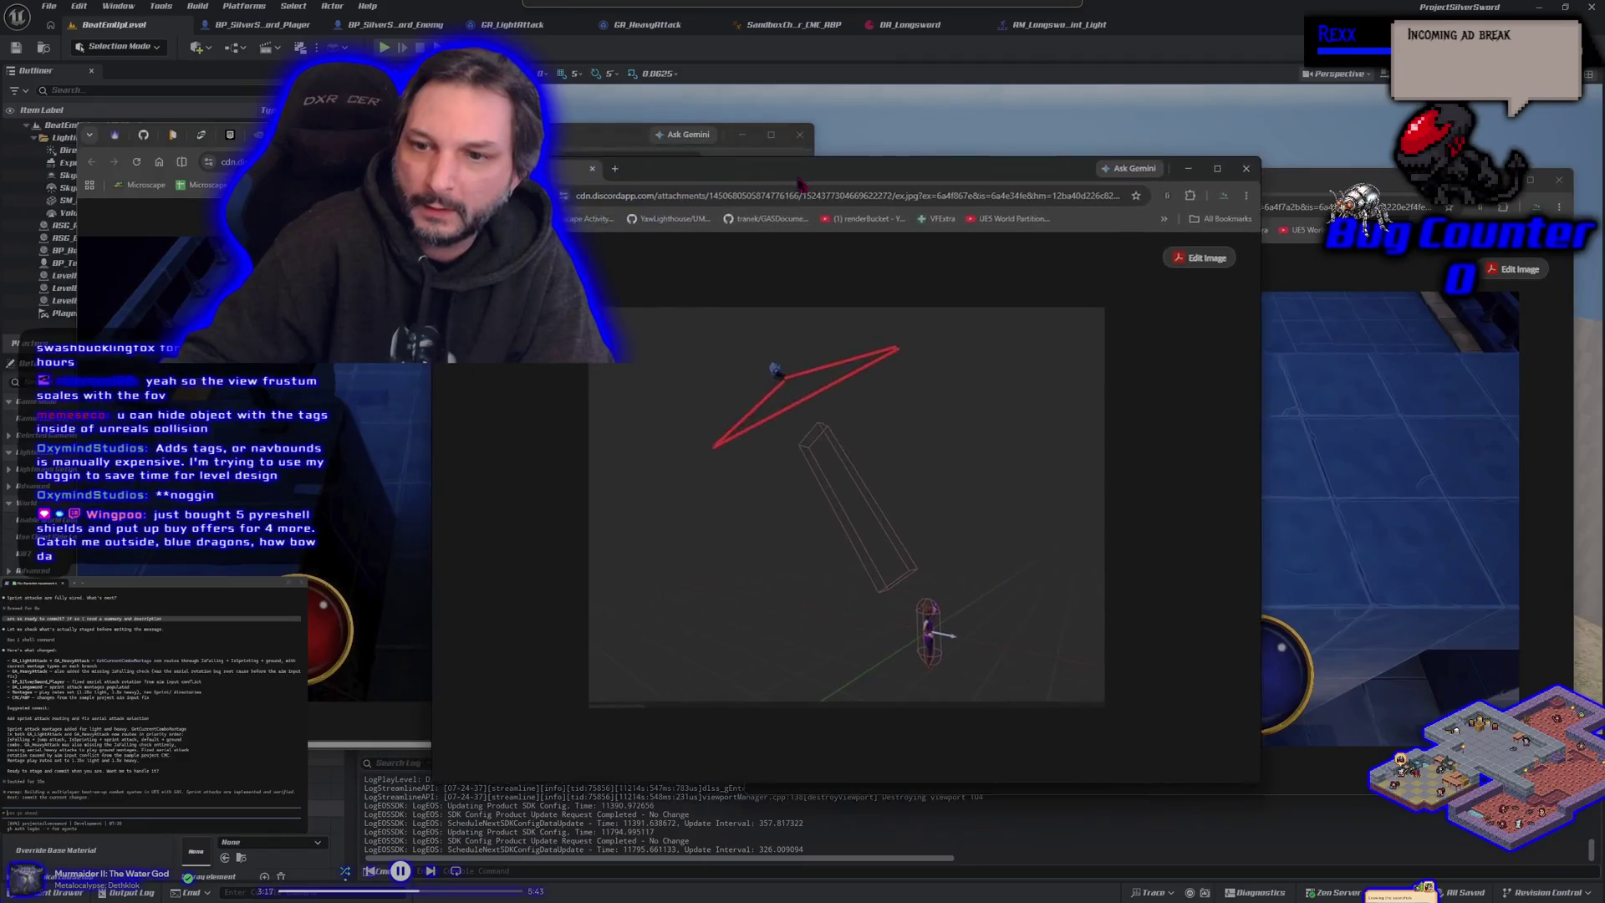
{"action": "left_click_drag", "start_coordinate": [833, 198], "coordinate": [832, 197]}
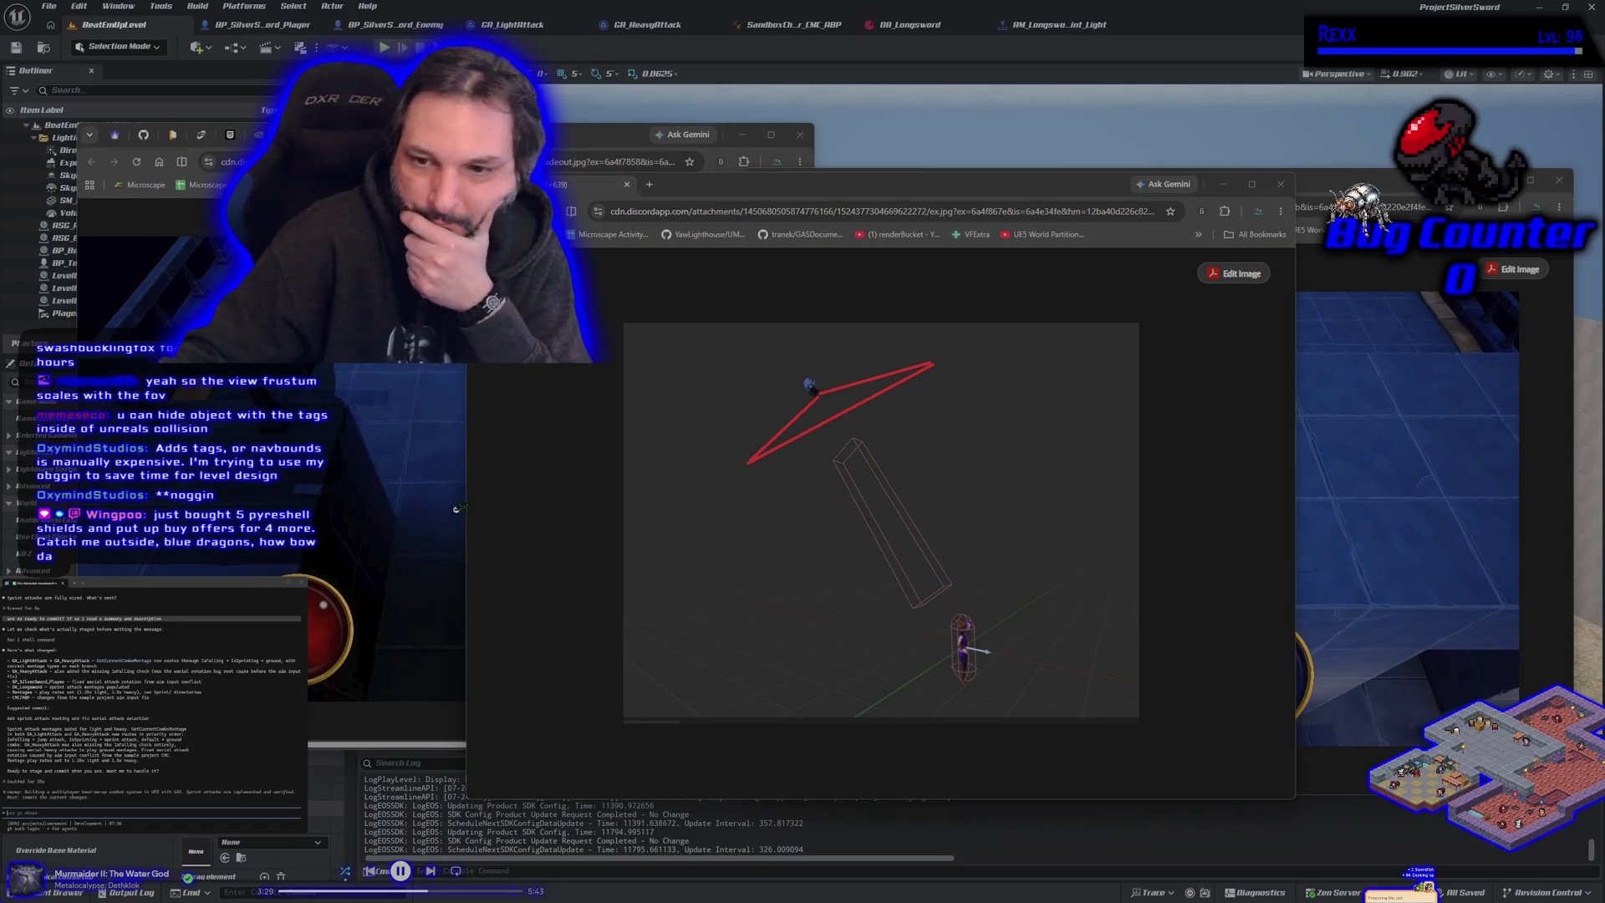
Step: Bring the ex.jpg cone diagram forward and push it to the screen bottom, uncovering swash.jpg
{"action": "left_click", "coordinate": [538, 516]}
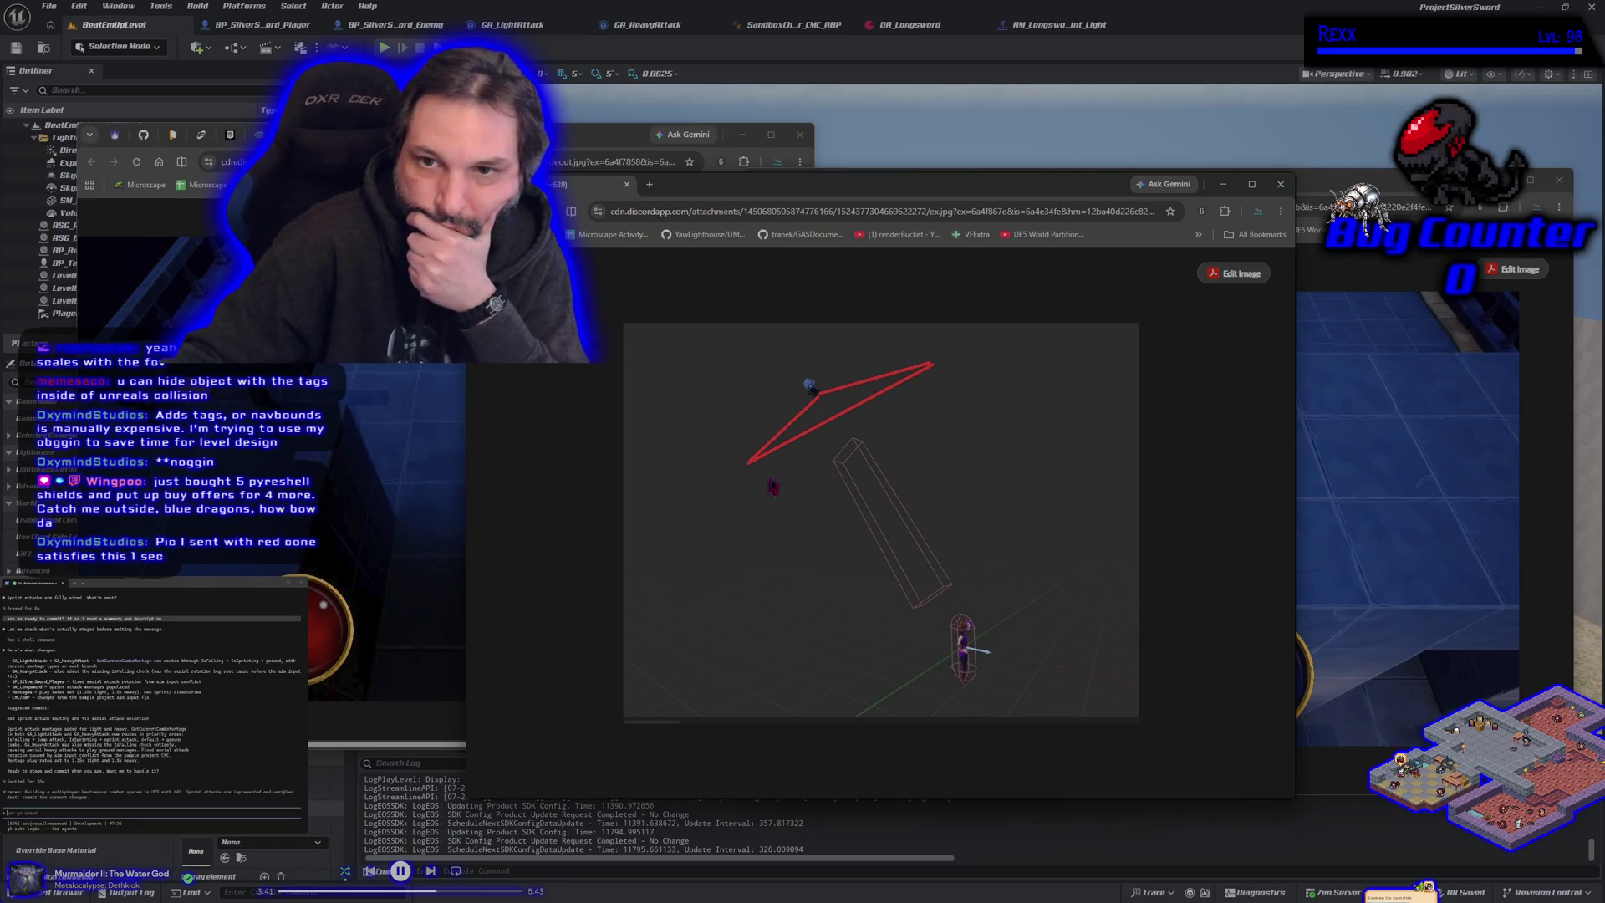
{"action": "mouse_move", "coordinate": [740, 192]}
{"action": "left_mouse_down"}
{"action": "mouse_move", "coordinate": [767, 511]}
{"action": "mouse_move", "coordinate": [738, 676]}
{"action": "mouse_move", "coordinate": [713, 716]}
{"action": "mouse_move", "coordinate": [636, 209]}
{"action": "left_mouse_up"}
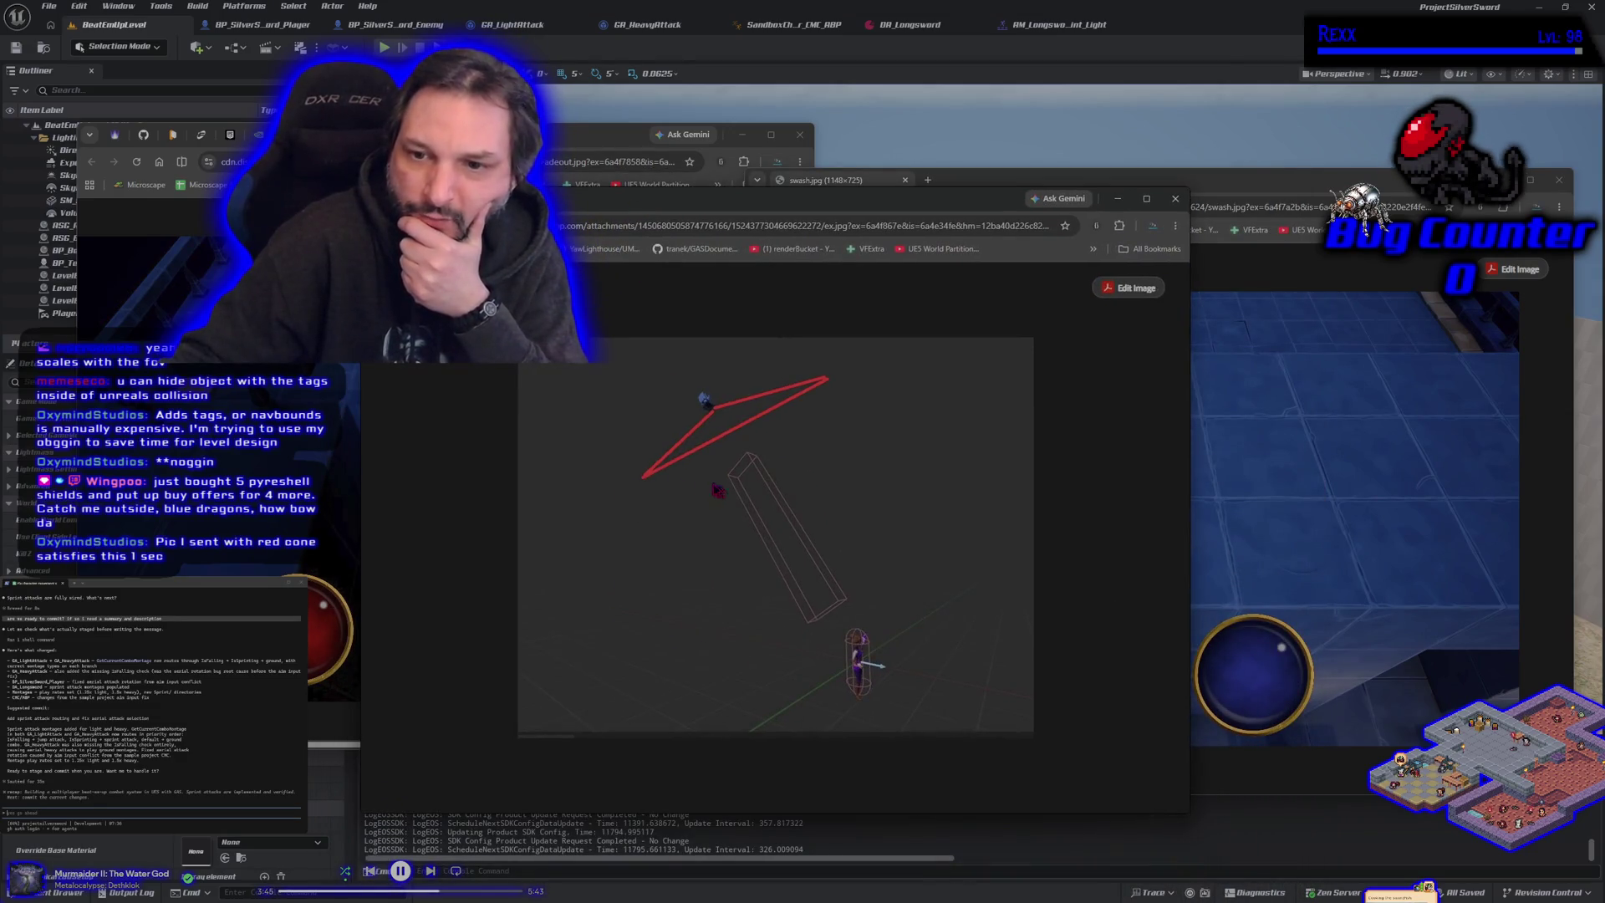
{"action": "mouse_move", "coordinate": [784, 213]}
{"action": "left_mouse_down"}
{"action": "mouse_move", "coordinate": [706, 684]}
{"action": "mouse_move", "coordinate": [748, 694]}
{"action": "mouse_move", "coordinate": [710, 674]}
{"action": "left_mouse_up"}
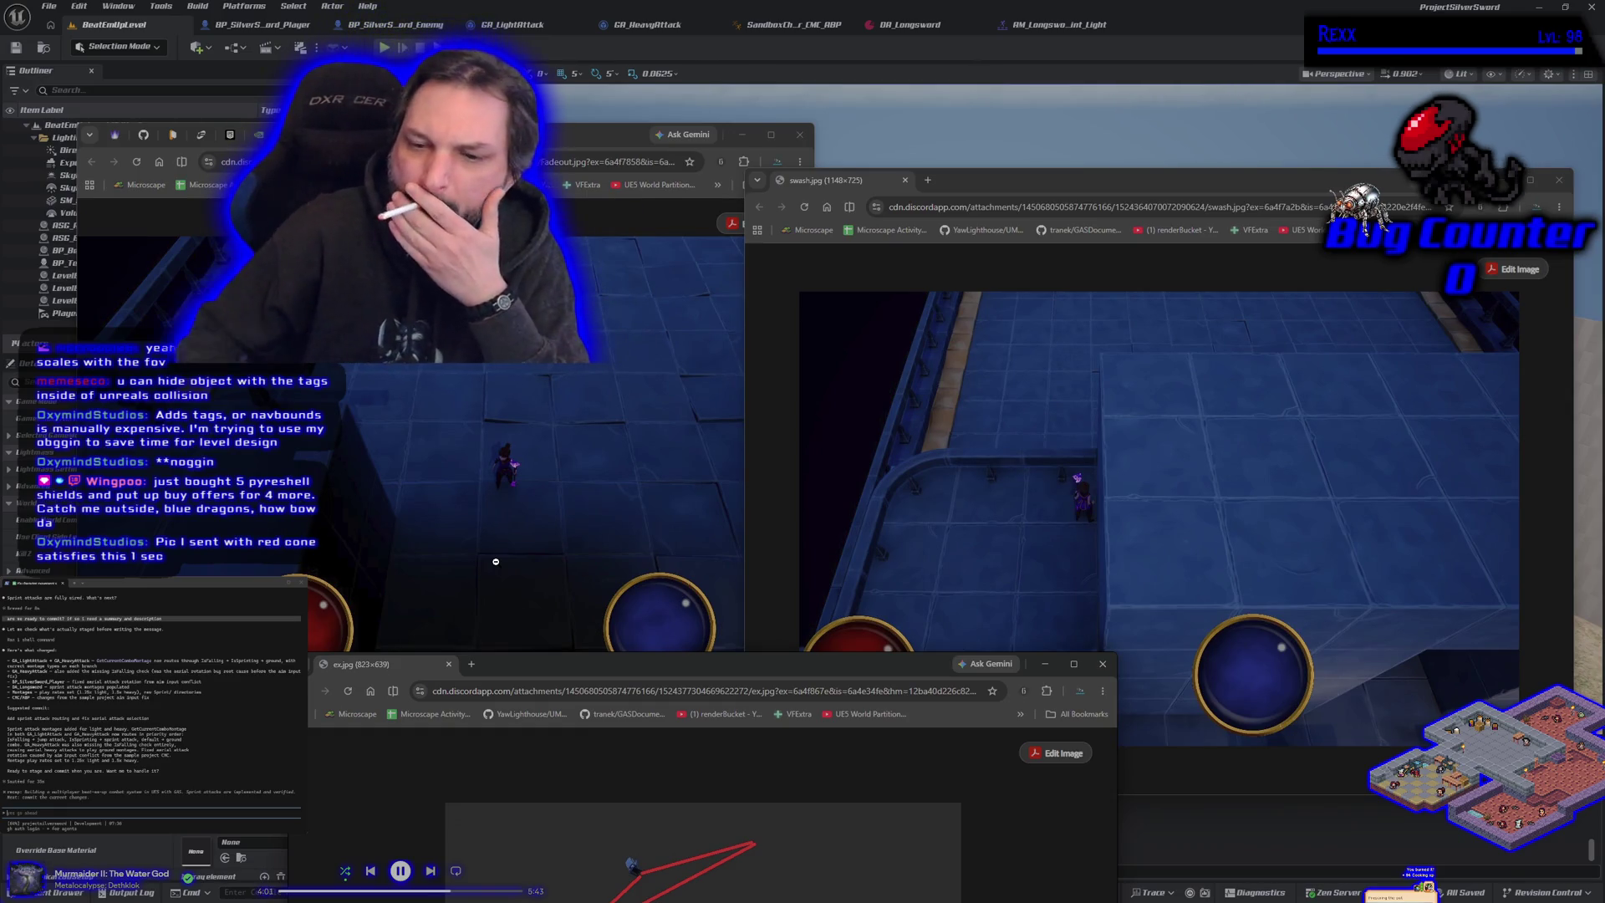
Step: Drag the ex.jpg window from the screen bottom back up to mid-screen
{"action": "mouse_move", "coordinate": [678, 671]}
{"action": "left_mouse_down"}
{"action": "mouse_move", "coordinate": [672, 356]}
{"action": "mouse_move", "coordinate": [647, 237]}
{"action": "mouse_move", "coordinate": [484, 220]}
{"action": "left_mouse_up"}
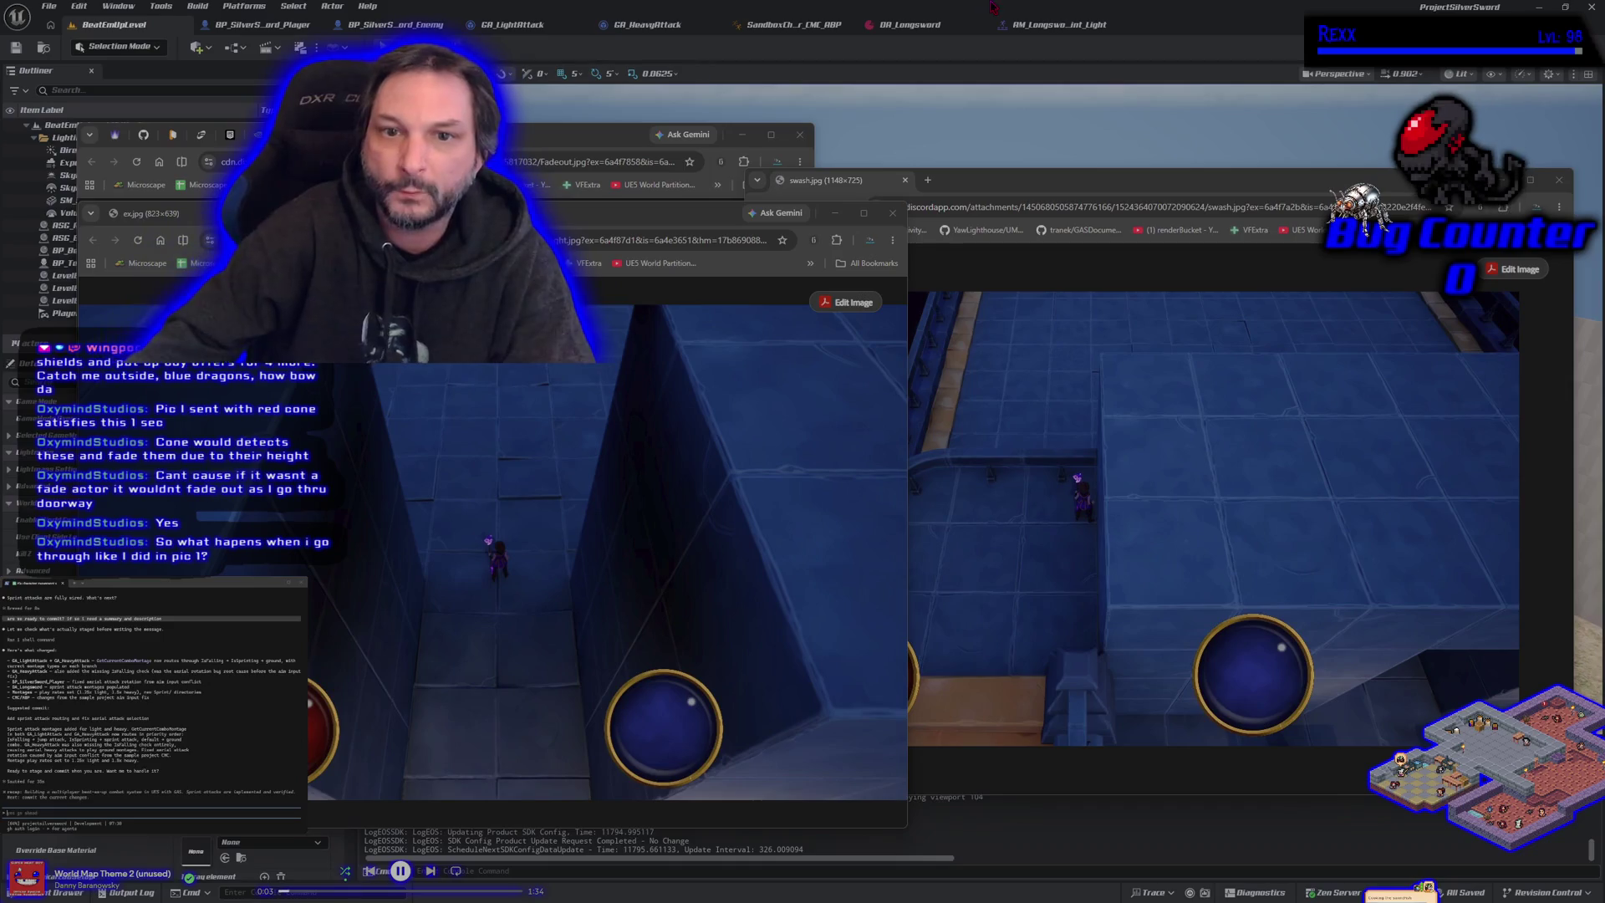
Step: Shift the height.jpg screenshot window aside and bring the swash.jpg screenshot to the front
{"action": "mouse_move", "coordinate": [534, 217]}
{"action": "left_mouse_down"}
{"action": "mouse_move", "coordinate": [1082, 230]}
{"action": "mouse_move", "coordinate": [1152, 166]}
{"action": "mouse_move", "coordinate": [1277, 147]}
{"action": "mouse_move", "coordinate": [1084, 131]}
{"action": "left_mouse_up"}
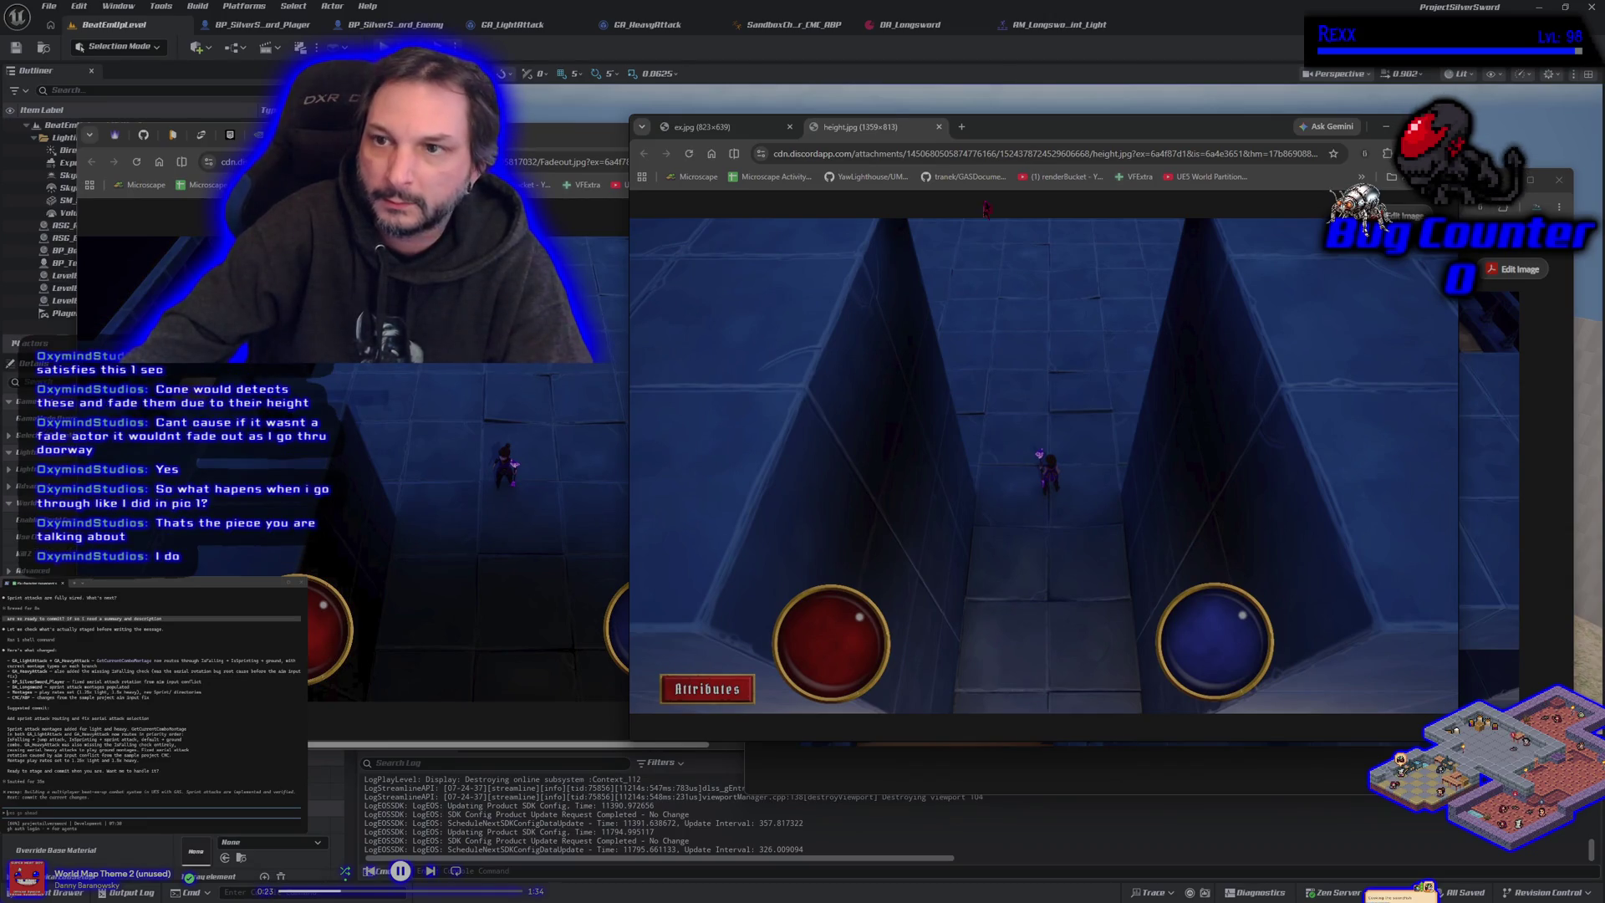
{"action": "mouse_move", "coordinate": [1033, 127]}
{"action": "left_mouse_down"}
{"action": "mouse_move", "coordinate": [720, 158]}
{"action": "mouse_move", "coordinate": [405, 159]}
{"action": "mouse_move", "coordinate": [784, 158]}
{"action": "left_mouse_up"}
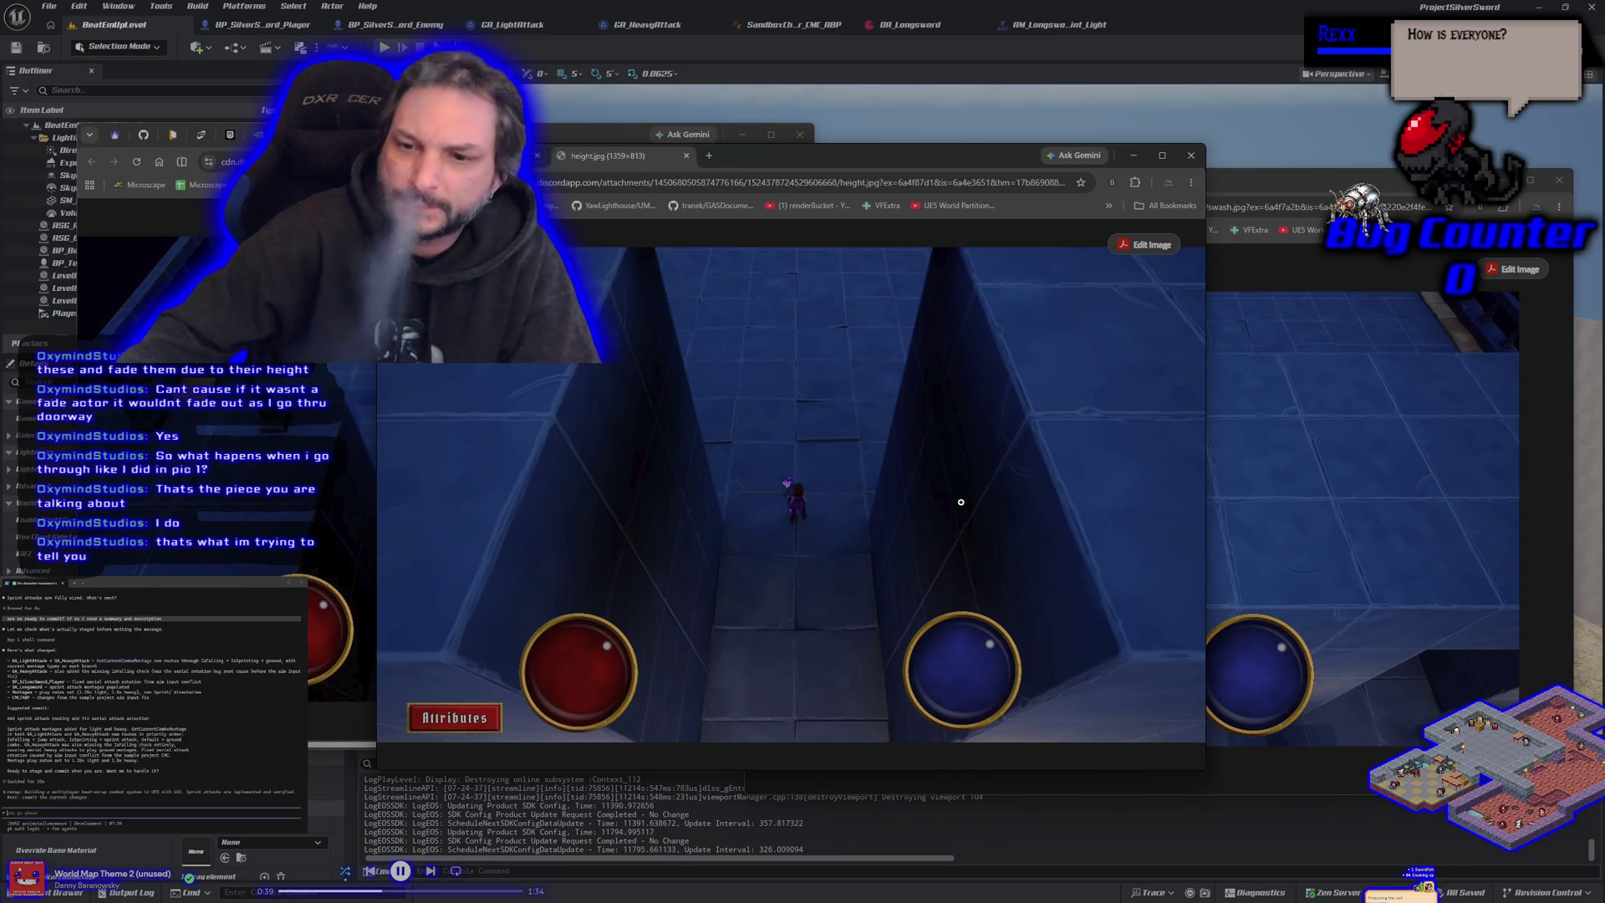
{"action": "mouse_move", "coordinate": [808, 171]}
{"action": "left_mouse_down"}
{"action": "mouse_move", "coordinate": [492, 198]}
{"action": "mouse_move", "coordinate": [581, 196]}
{"action": "left_mouse_up"}
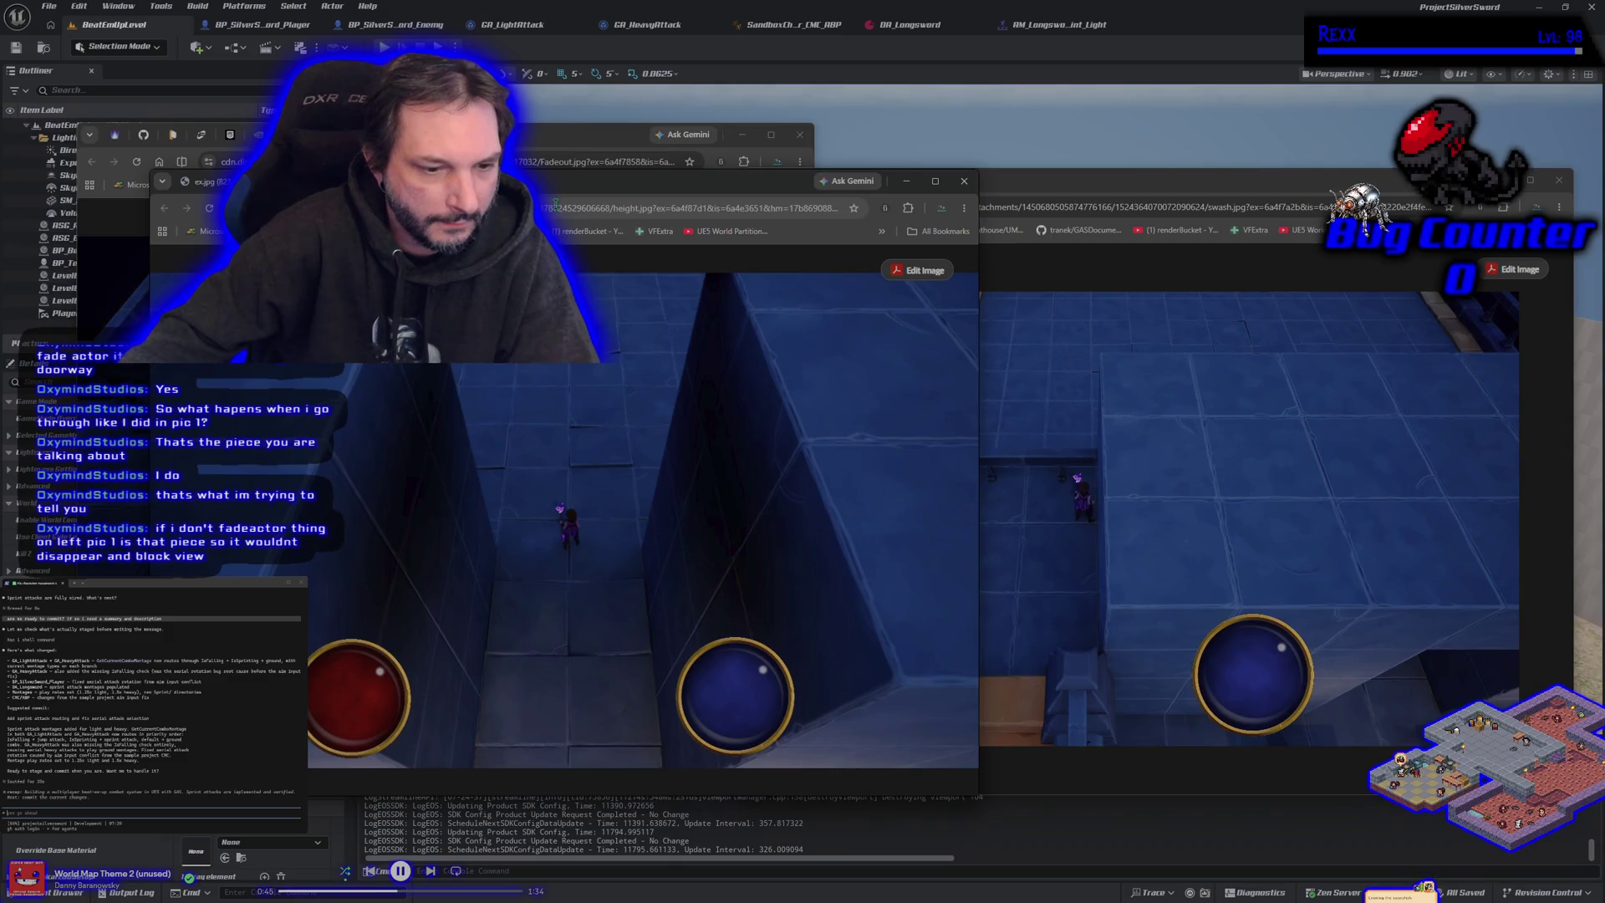
{"action": "left_click_drag", "start_coordinate": [548, 184], "coordinate": [793, 157]}
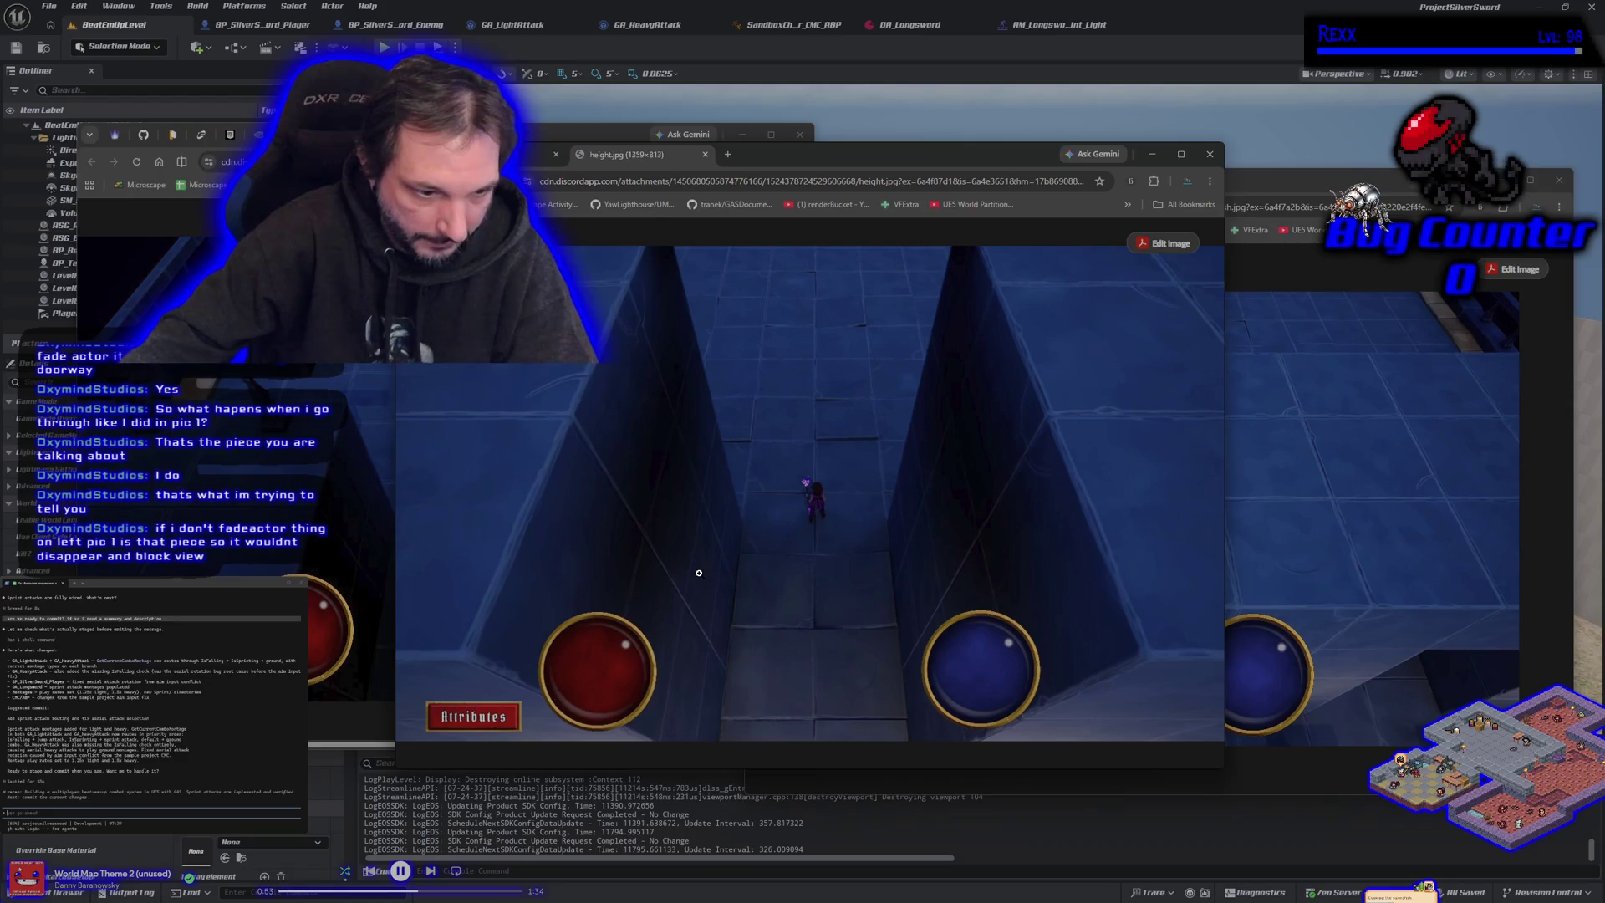
{"action": "mouse_move", "coordinate": [803, 154]}
{"action": "left_mouse_down"}
{"action": "mouse_move", "coordinate": [686, 219]}
{"action": "mouse_move", "coordinate": [447, 175]}
{"action": "left_mouse_up"}
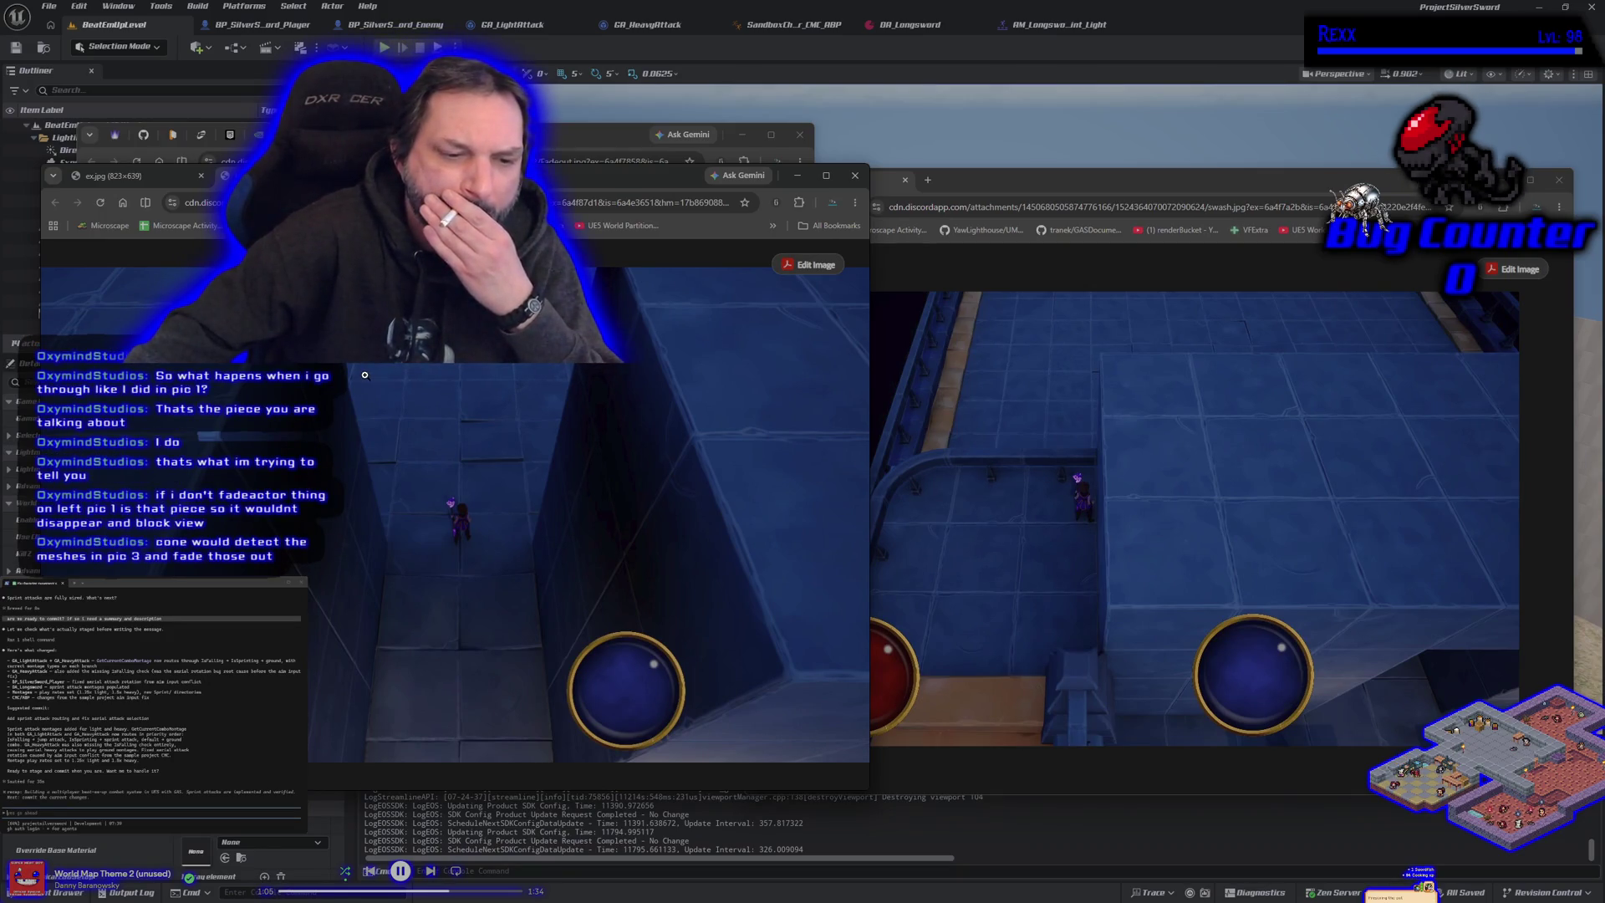
{"action": "left_click", "coordinate": [1117, 183]}
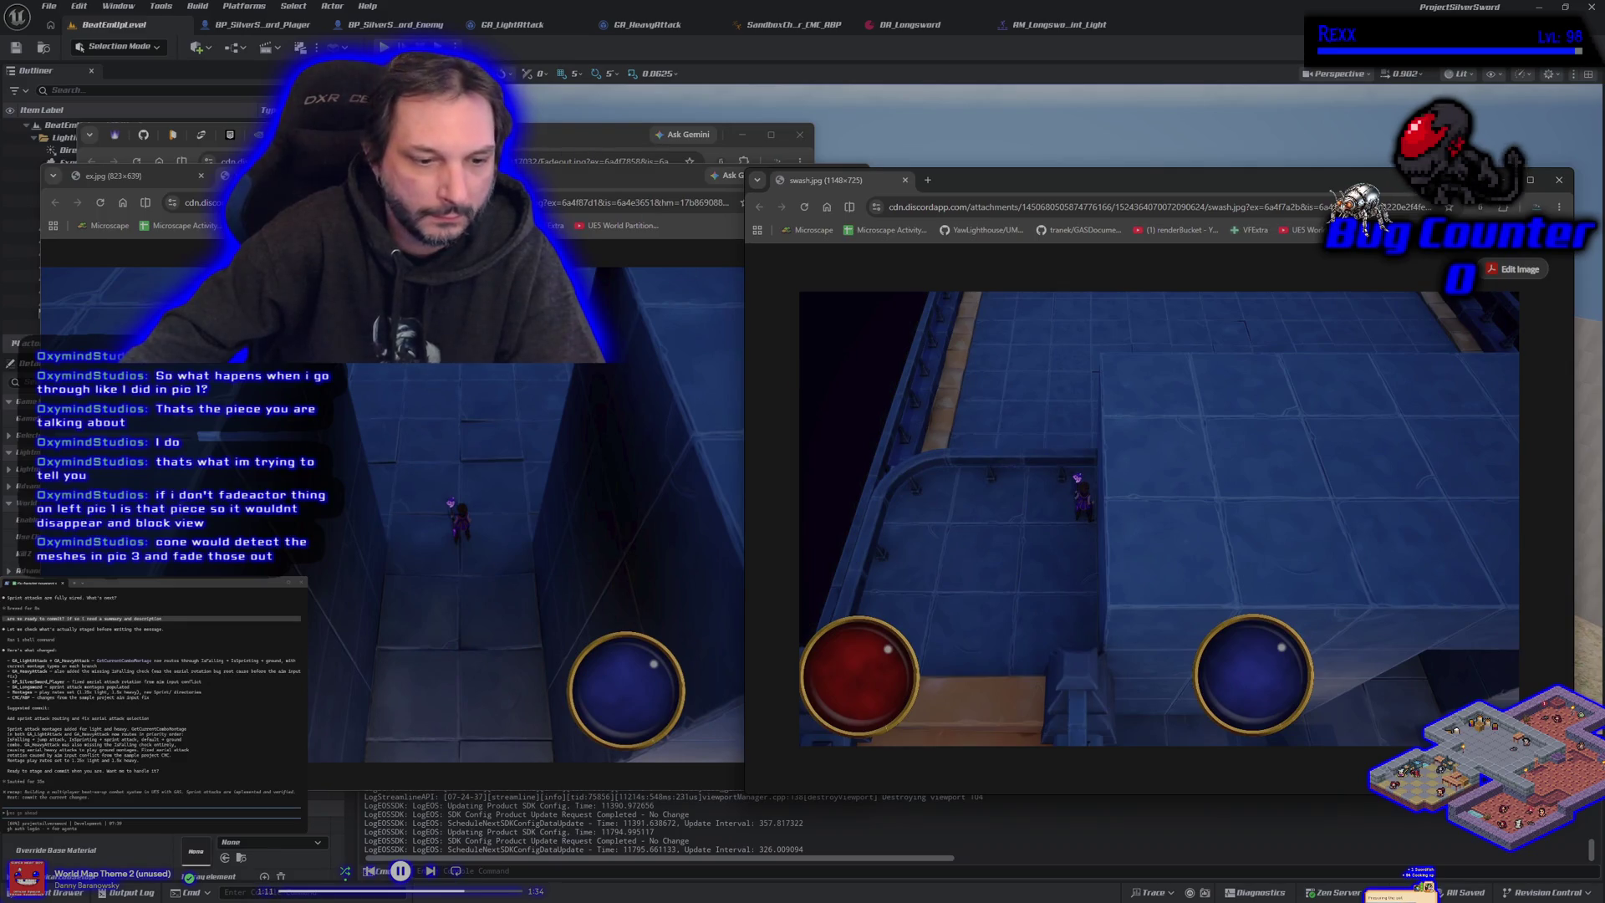
Step: Pull height.jpg into the upper browser window, widen that window, and put swash.jpg in front on the left
{"action": "left_click_drag", "start_coordinate": [102, 180], "coordinate": [604, 276]}
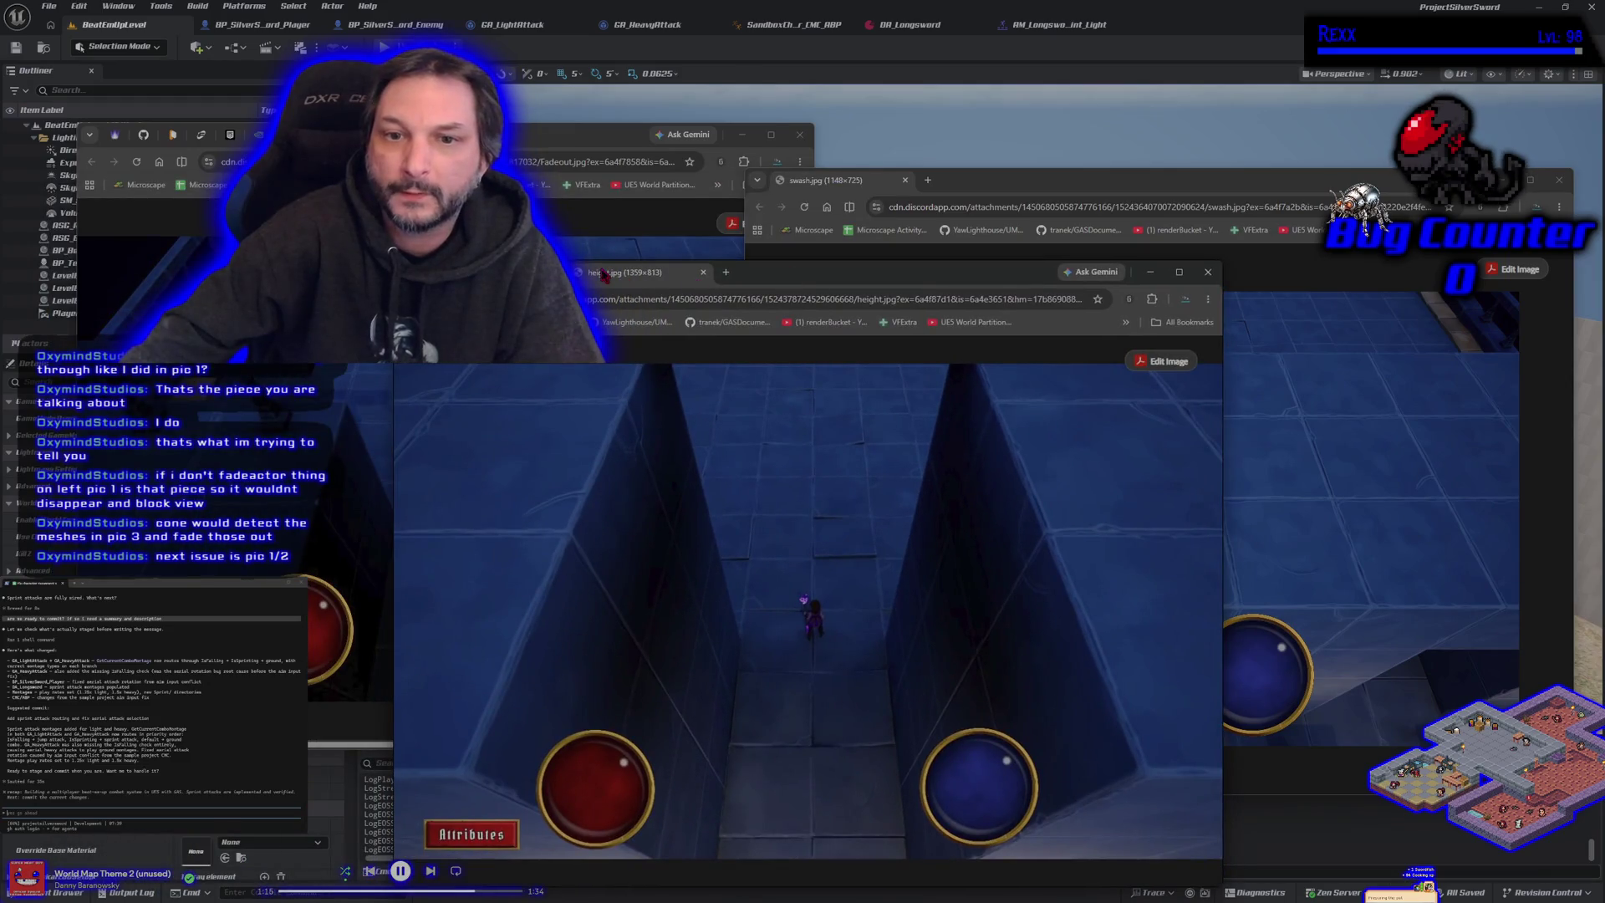
{"action": "mouse_move", "coordinate": [622, 272]}
{"action": "left_mouse_down"}
{"action": "mouse_move", "coordinate": [629, 352]}
{"action": "mouse_move", "coordinate": [543, 135]}
{"action": "left_mouse_up"}
{"action": "mouse_move", "coordinate": [840, 181]}
{"action": "left_mouse_down"}
{"action": "mouse_move", "coordinate": [820, 168]}
{"action": "mouse_move", "coordinate": [582, 182]}
{"action": "left_mouse_up"}
{"action": "left_click_drag", "start_coordinate": [817, 139], "coordinate": [984, 137]}
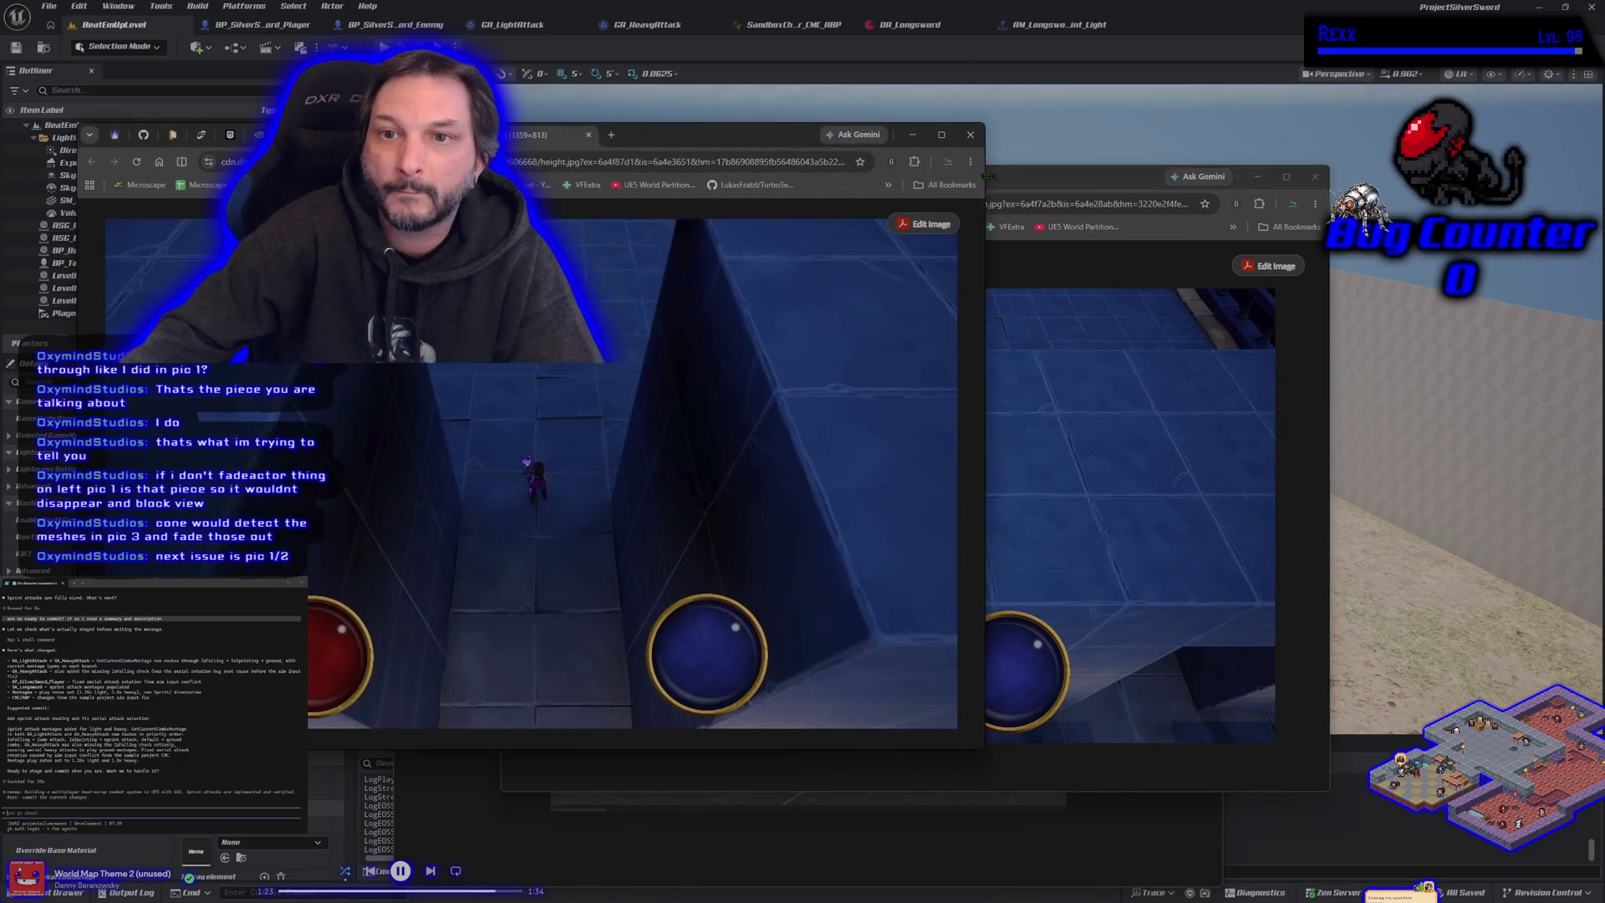
{"action": "left_click", "coordinate": [618, 182]}
Step: Merge swash.jpg into the upper window's tabs and reorder height.jpg after the swash tab
{"action": "left_click_drag", "start_coordinate": [618, 182], "coordinate": [656, 136]}
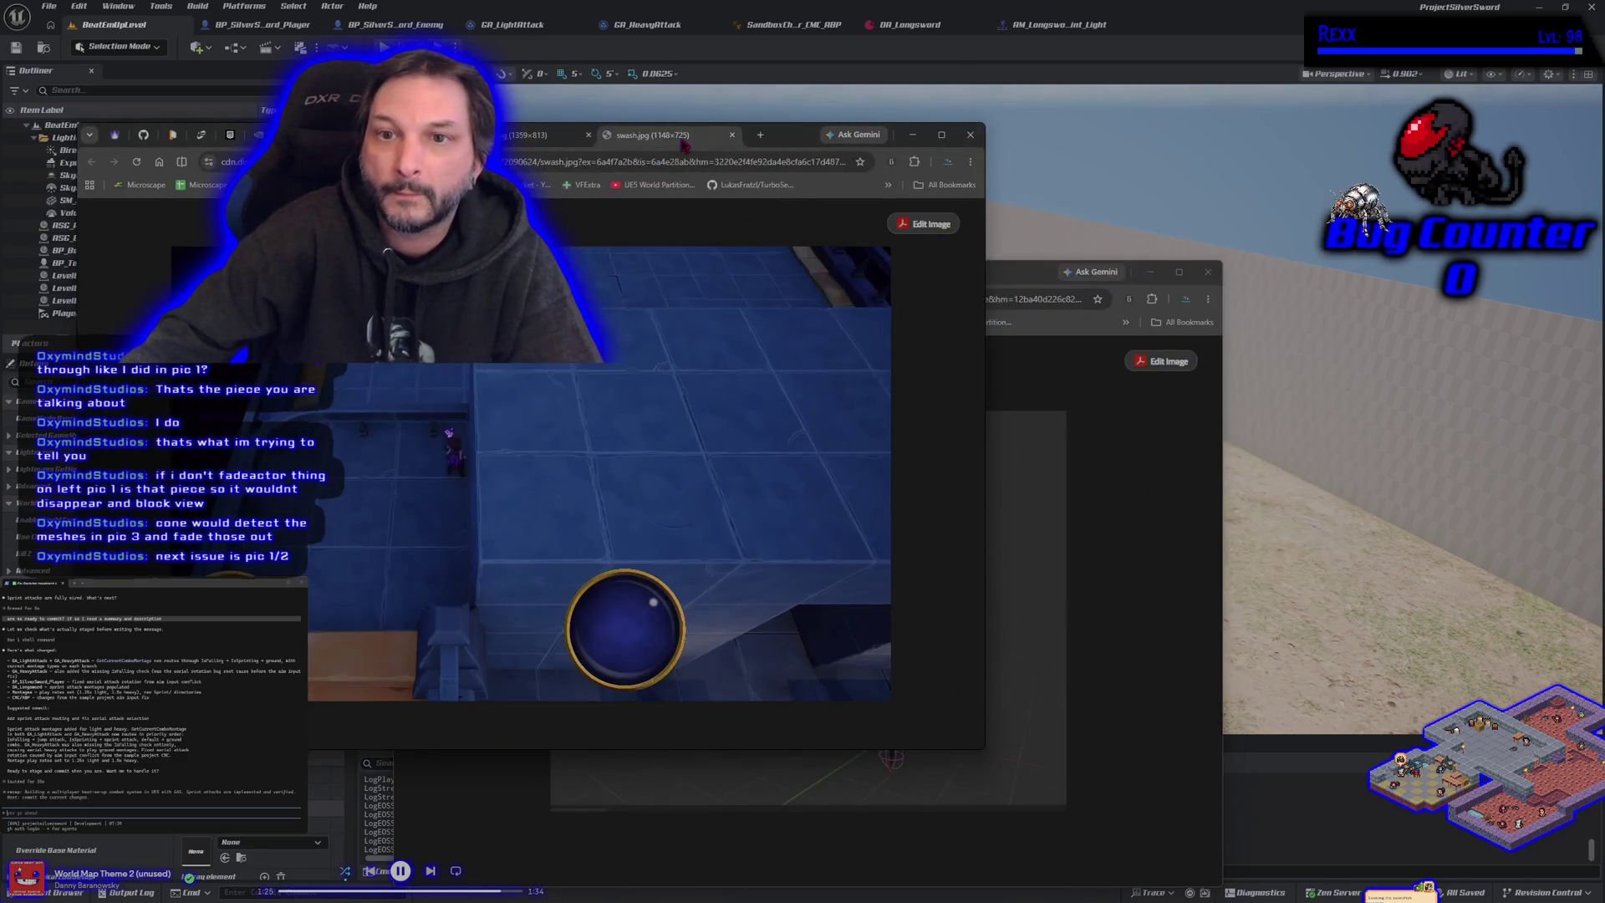
{"action": "left_click", "coordinate": [552, 135]}
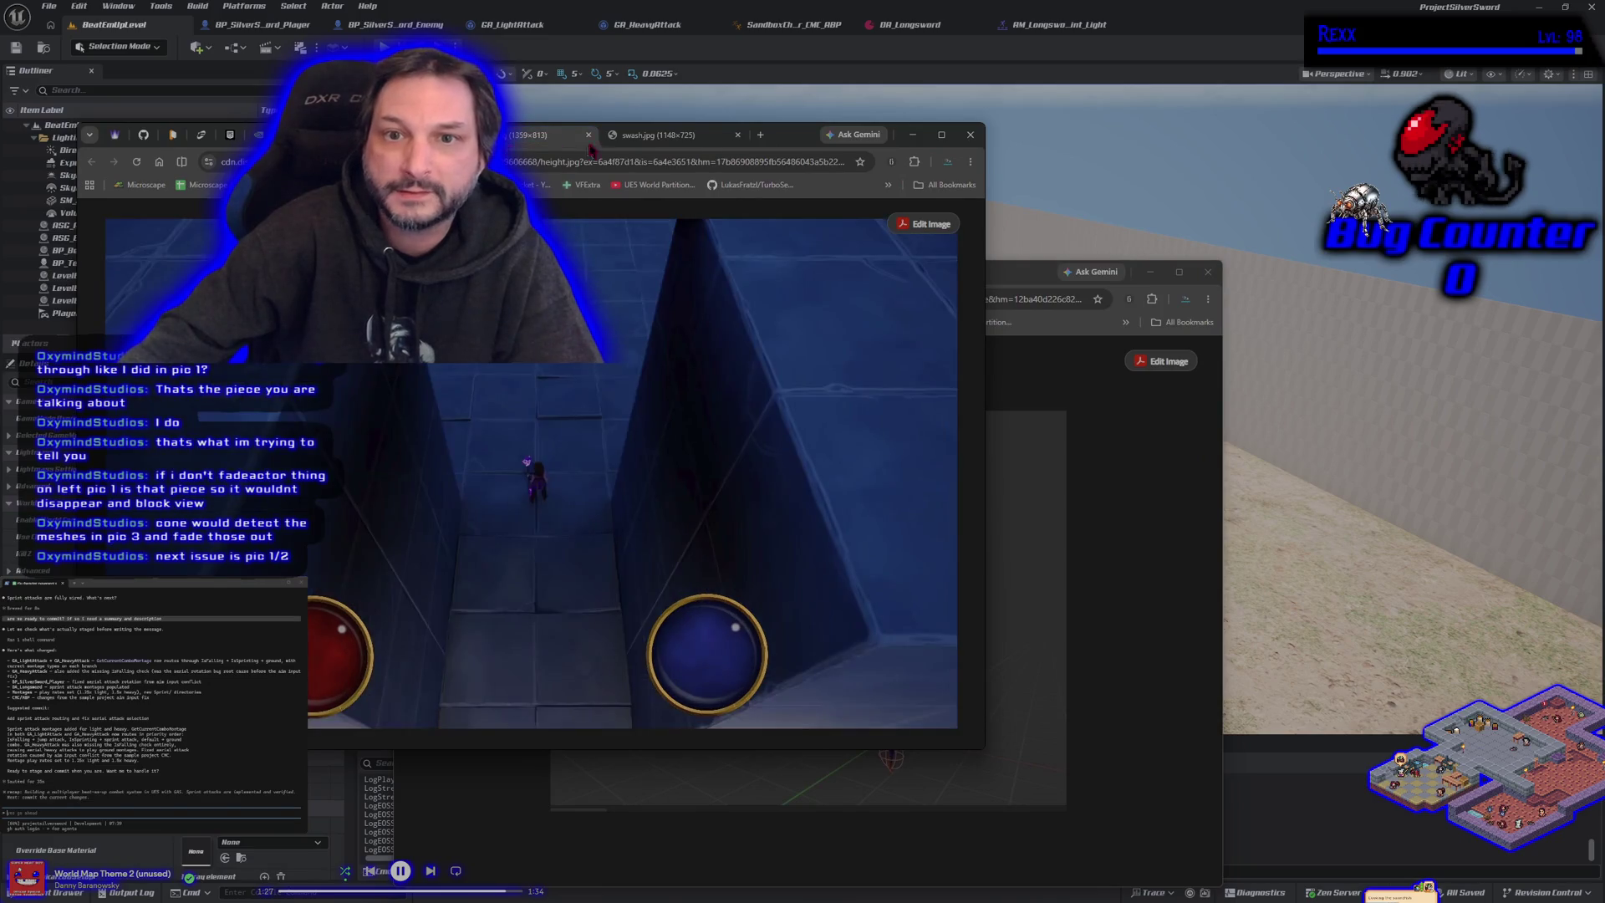
{"action": "left_click", "coordinate": [660, 135]}
{"action": "left_click", "coordinate": [543, 134]}
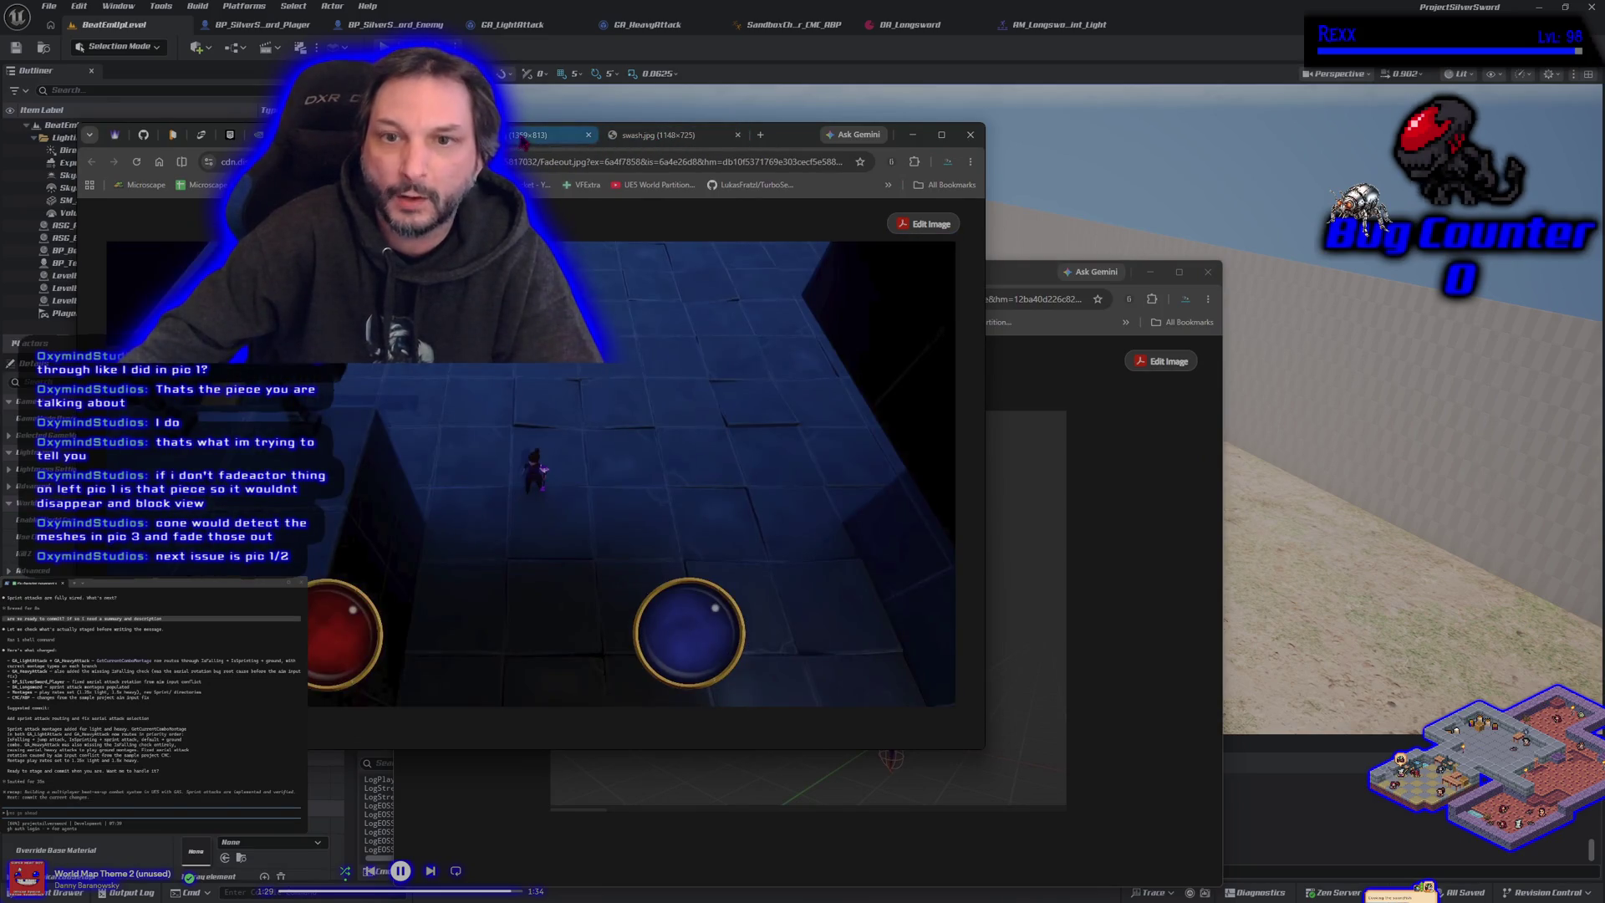
{"action": "left_click_drag", "start_coordinate": [543, 134], "coordinate": [661, 134]}
Step: Flip between the Fadeout, swash and height screenshots, then bring the ex.jpg diagram forward
{"action": "left_click", "coordinate": [544, 135]}
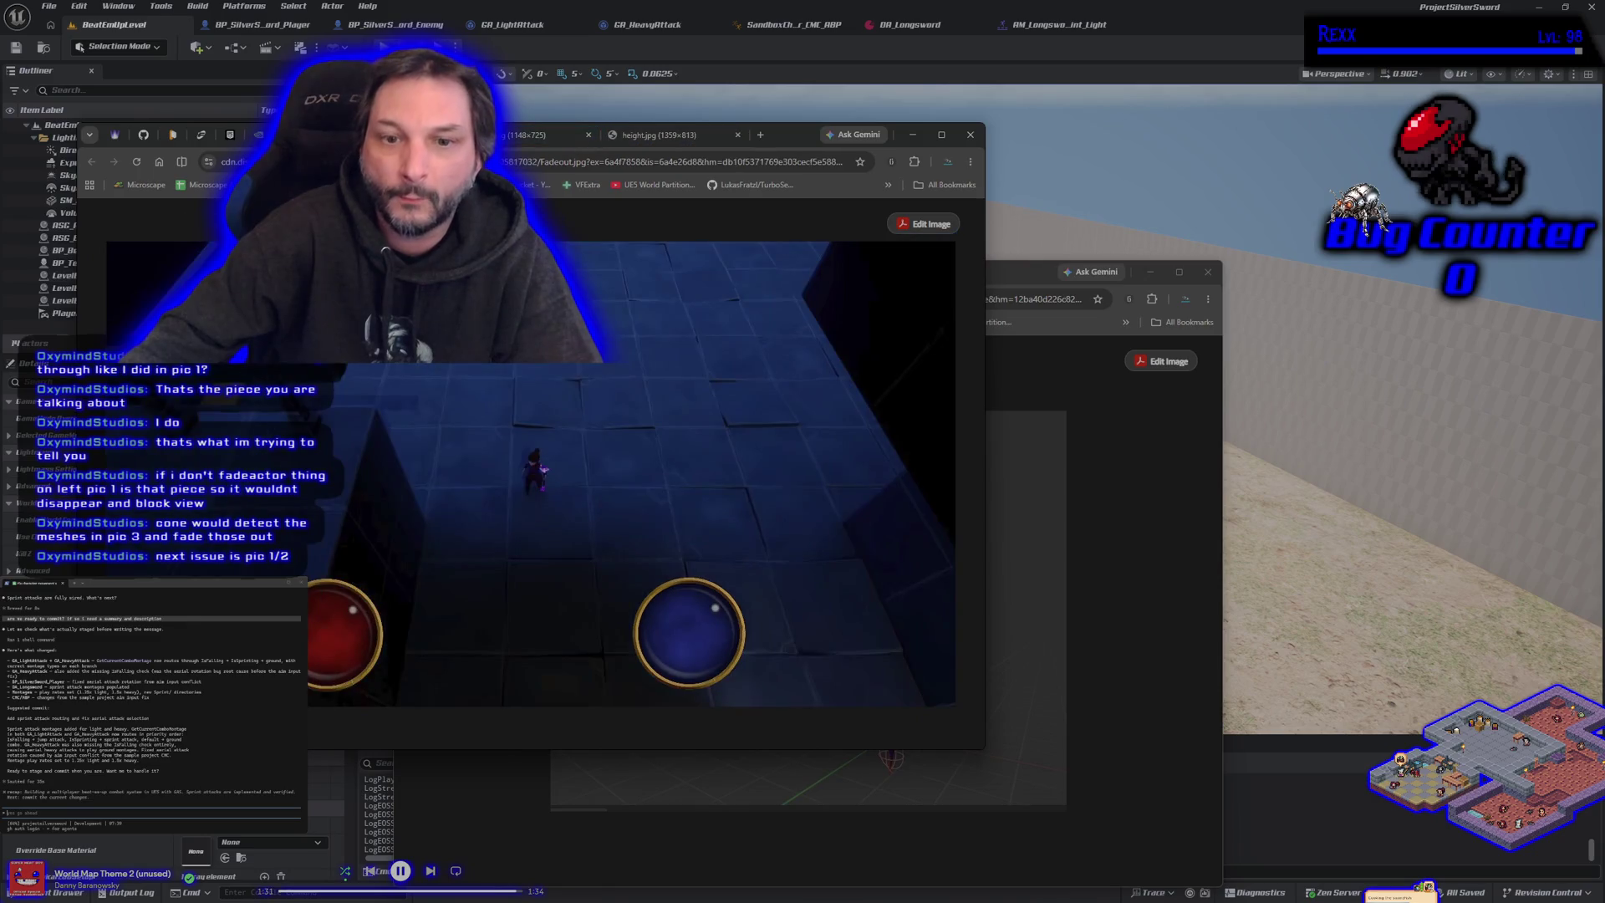
{"action": "left_click", "coordinate": [435, 134]}
{"action": "left_click", "coordinate": [633, 138]}
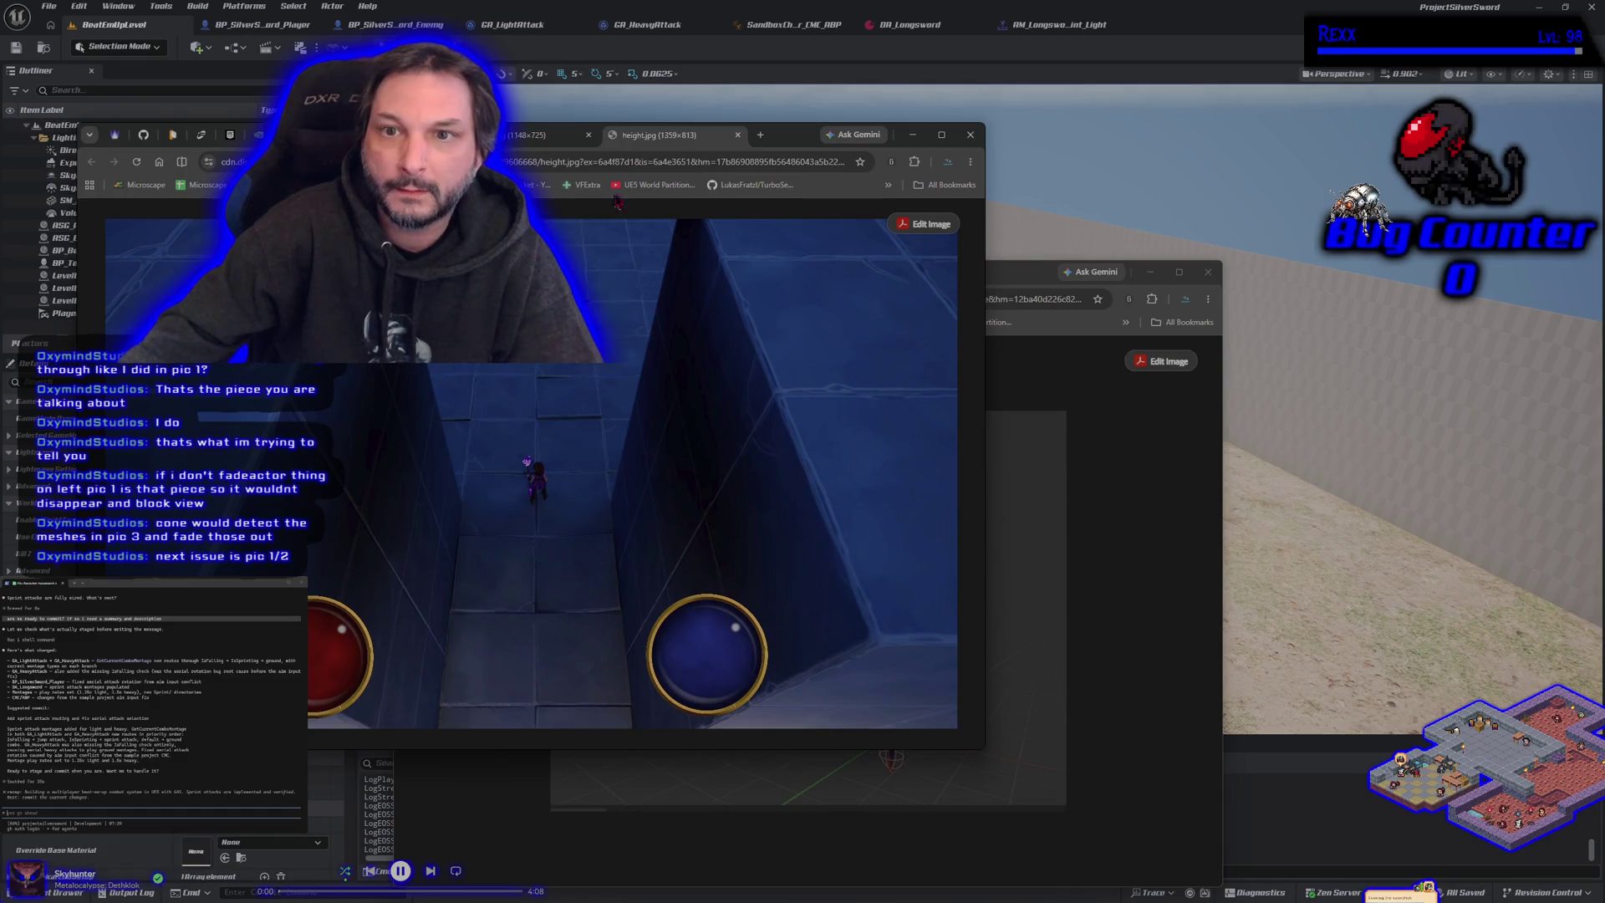
{"action": "left_click", "coordinate": [435, 135]}
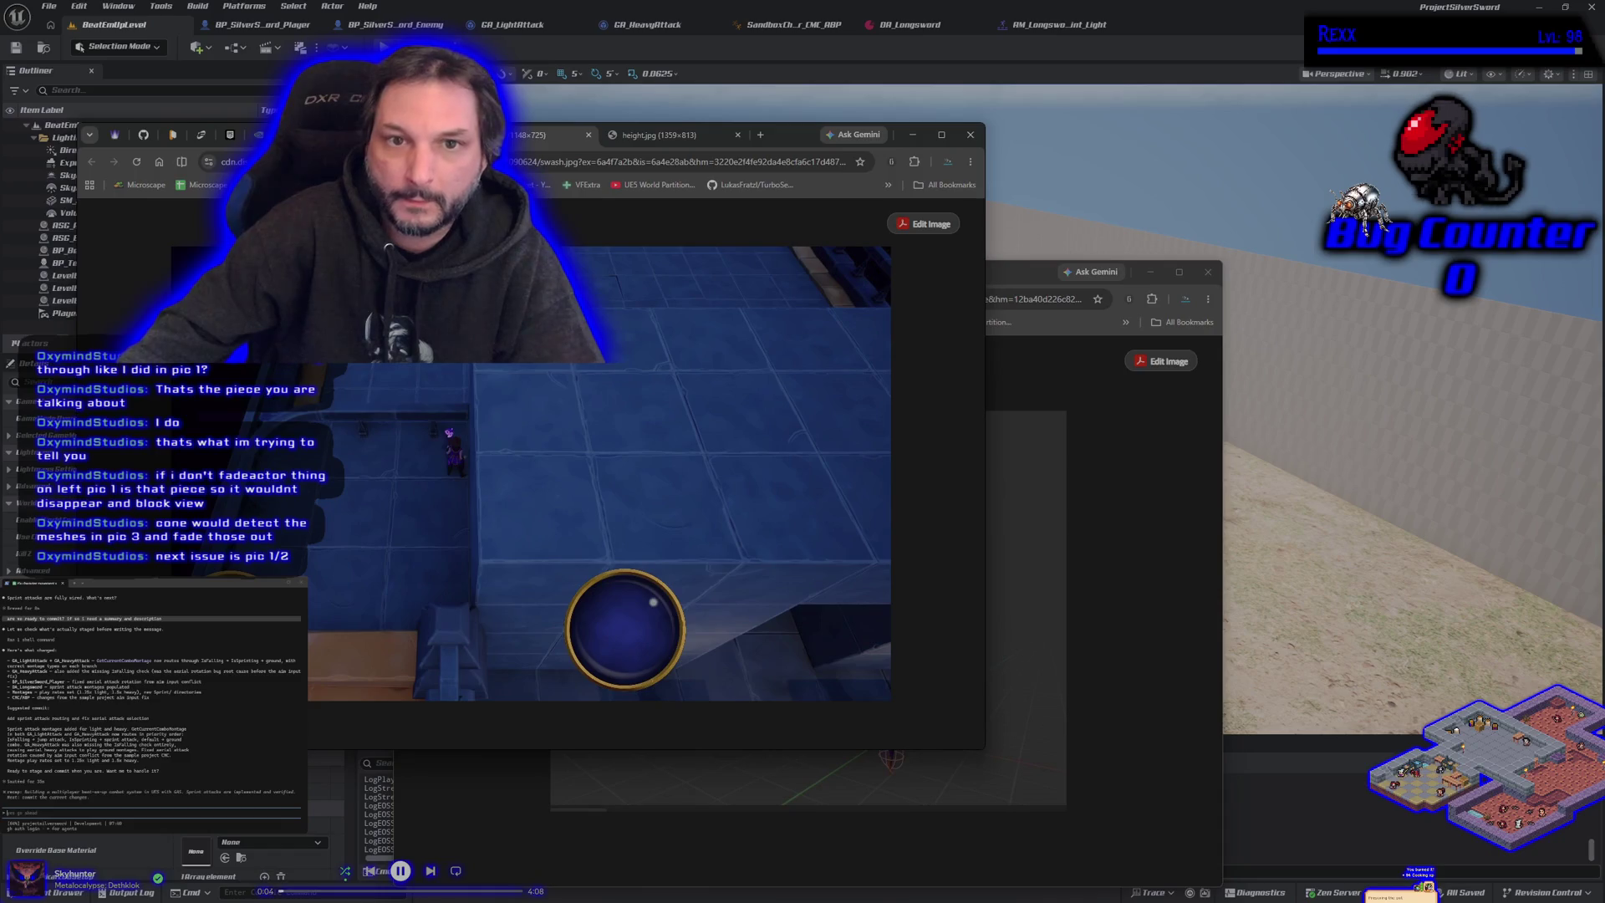
{"action": "key", "text": "ctrl+Tab"}
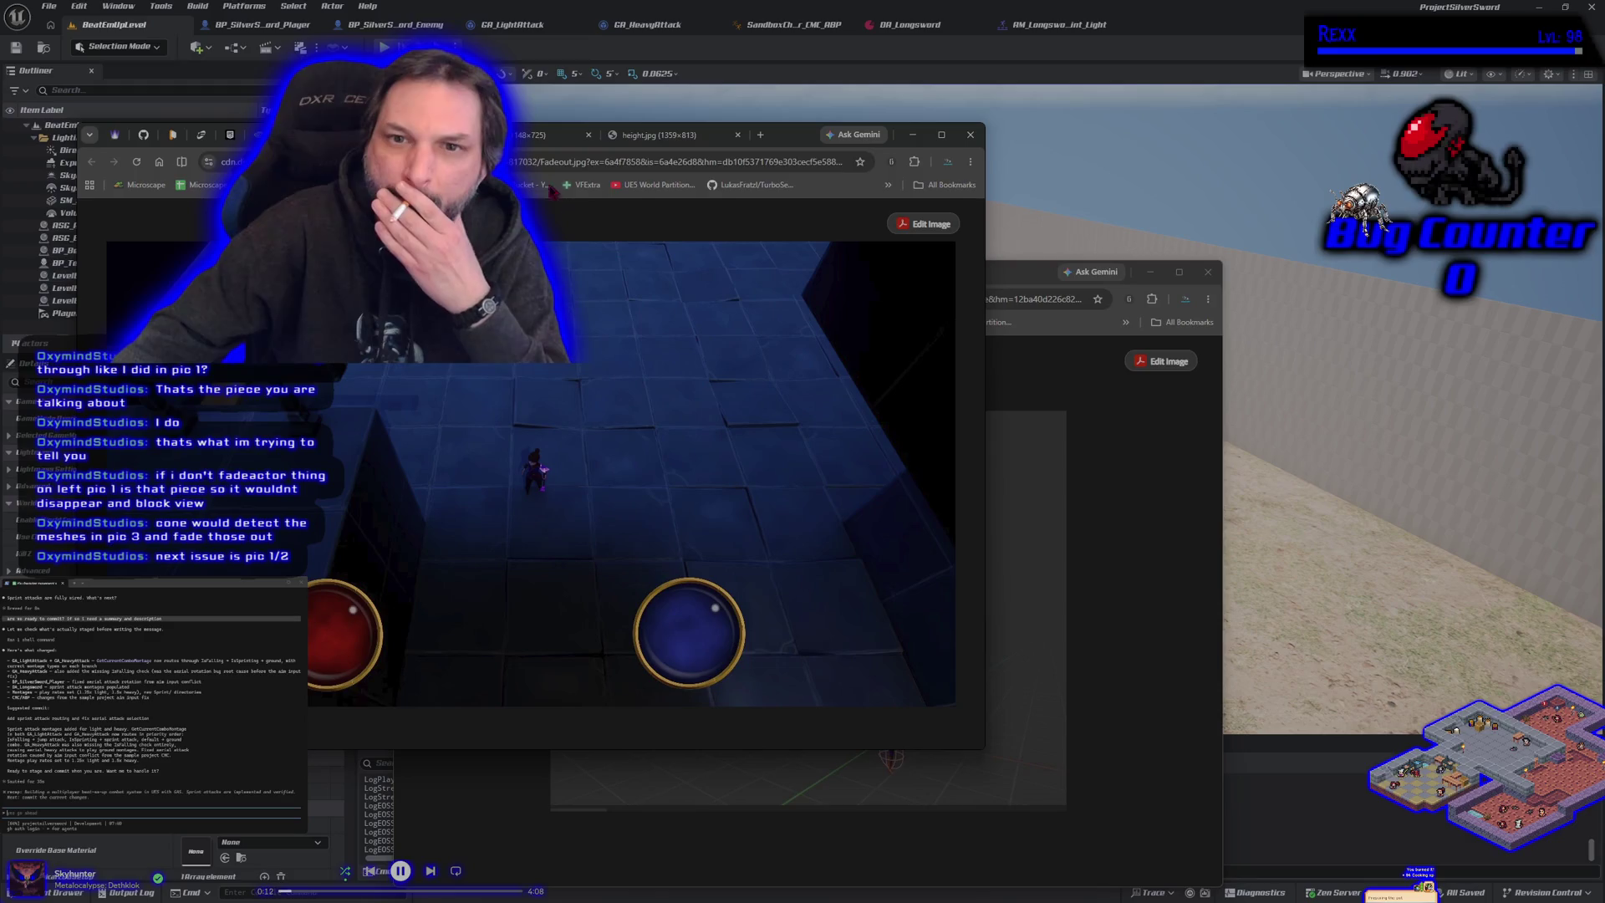
{"action": "key", "text": "alt+Left"}
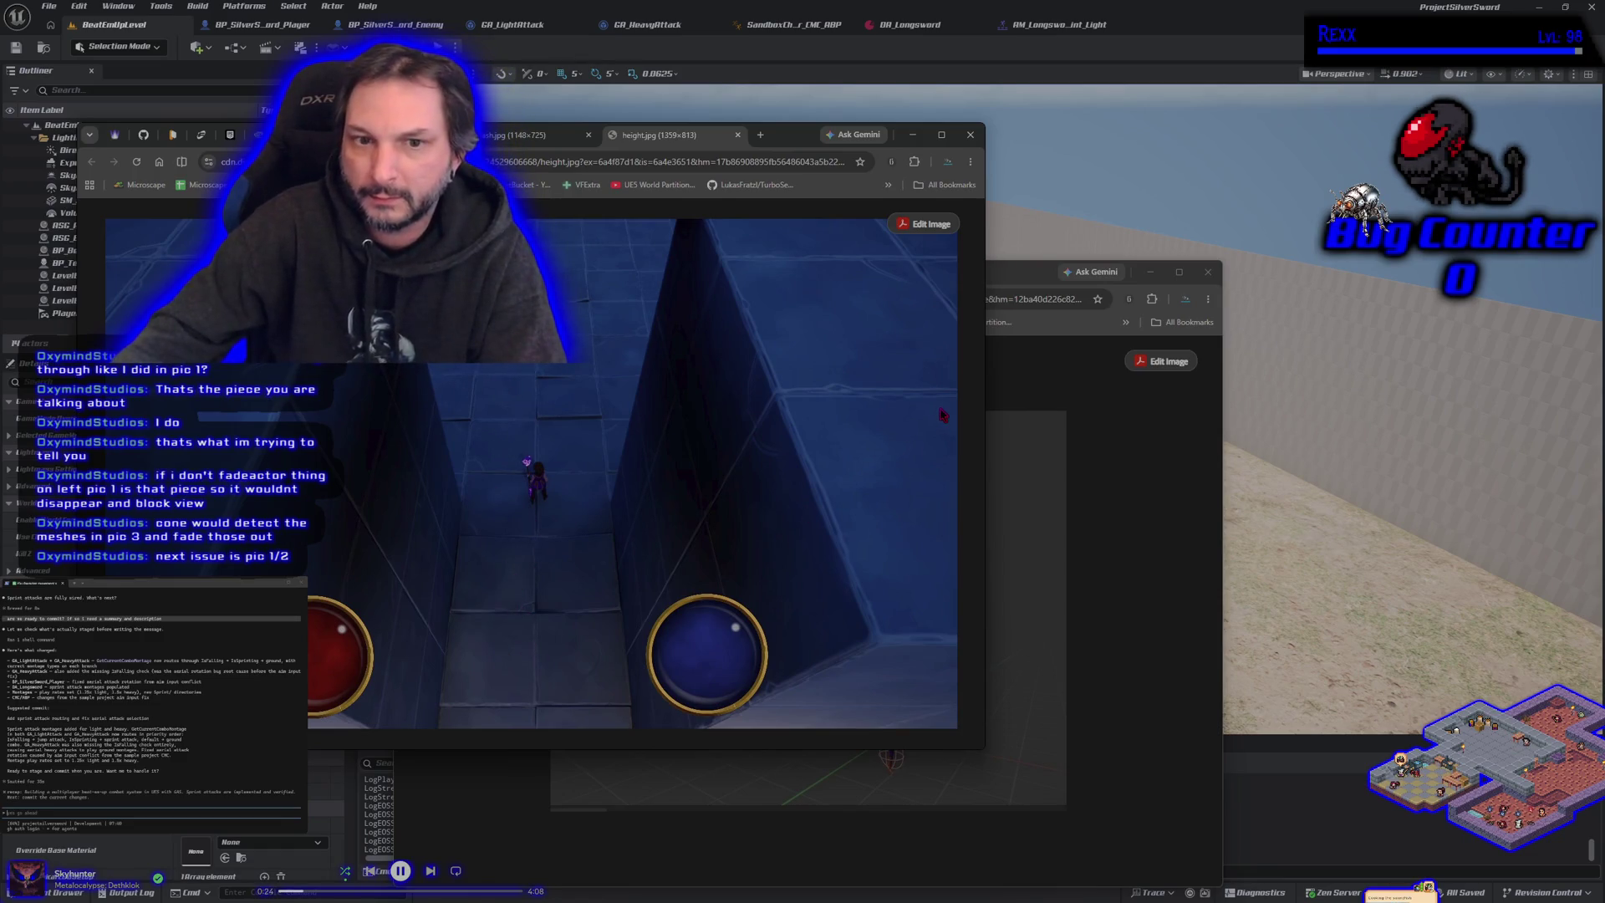
{"action": "left_click", "coordinate": [1003, 276]}
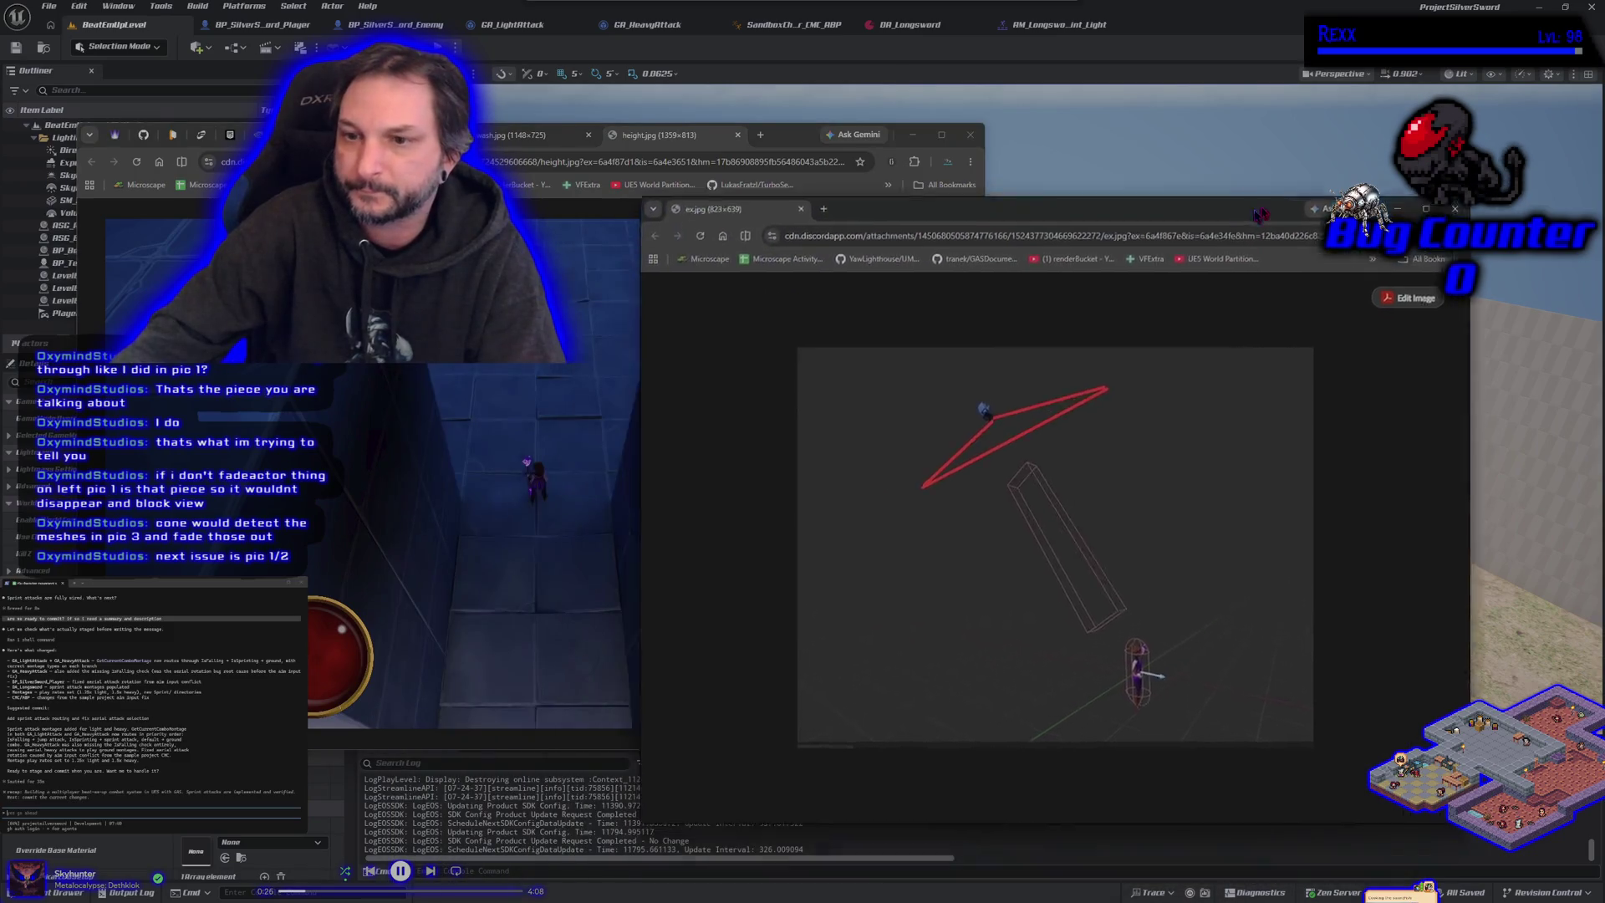
Step: Narrow the ex.jpg diagram onto the right side and compare it with the swash.jpg and height.jpg tabs
{"action": "left_click_drag", "start_coordinate": [735, 410], "coordinate": [1036, 409]}
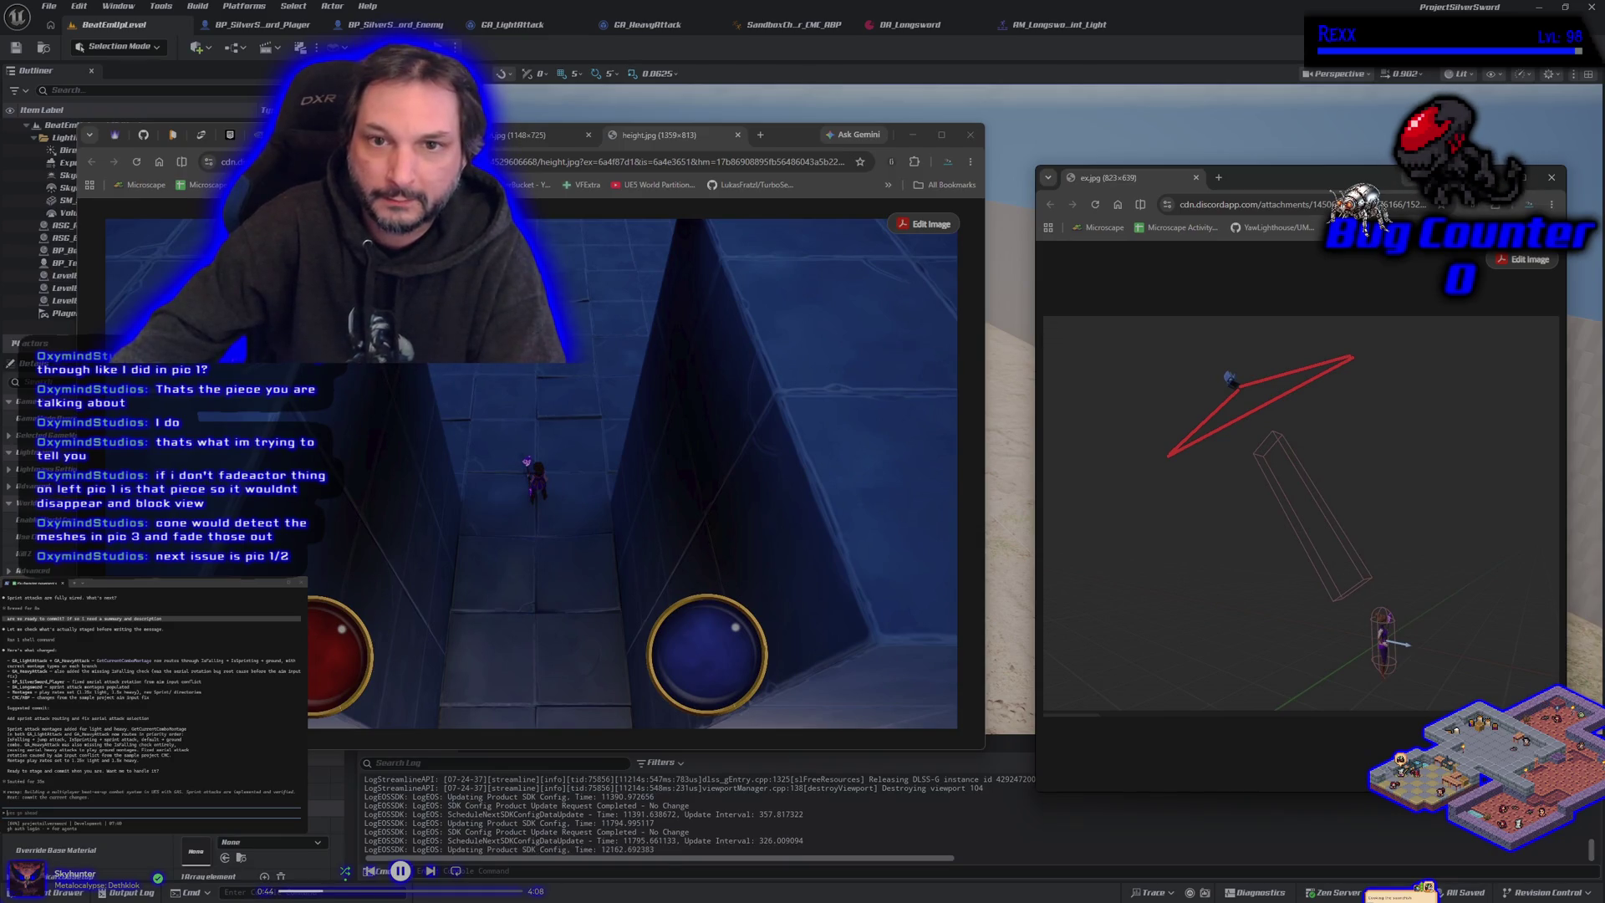
{"action": "left_click", "coordinate": [511, 137]}
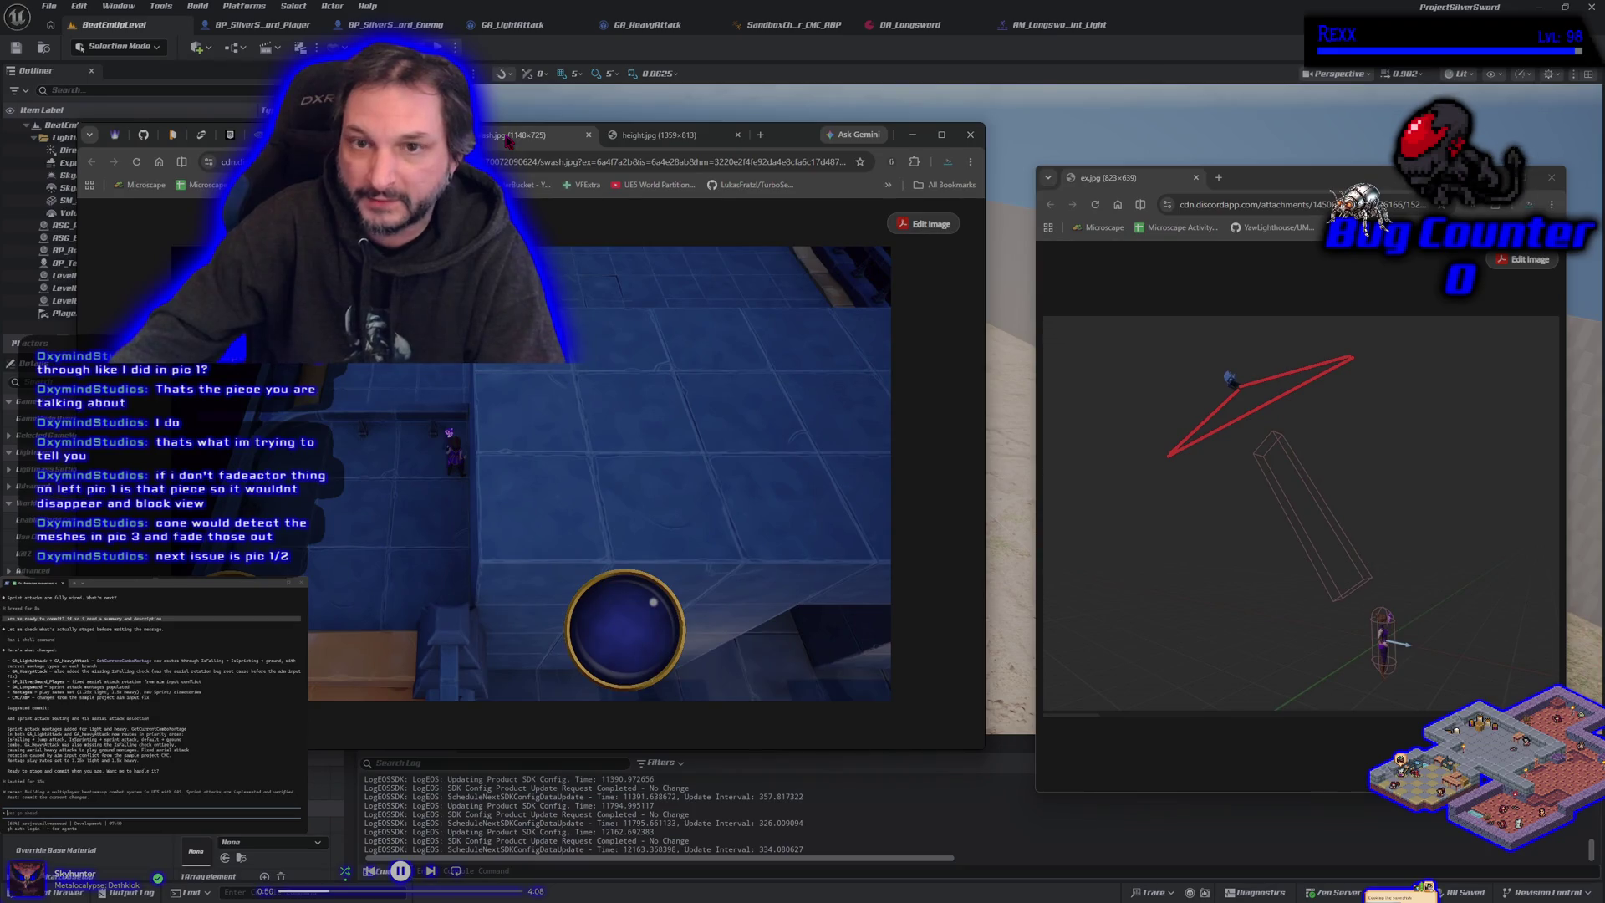
{"action": "left_click", "coordinate": [617, 144]}
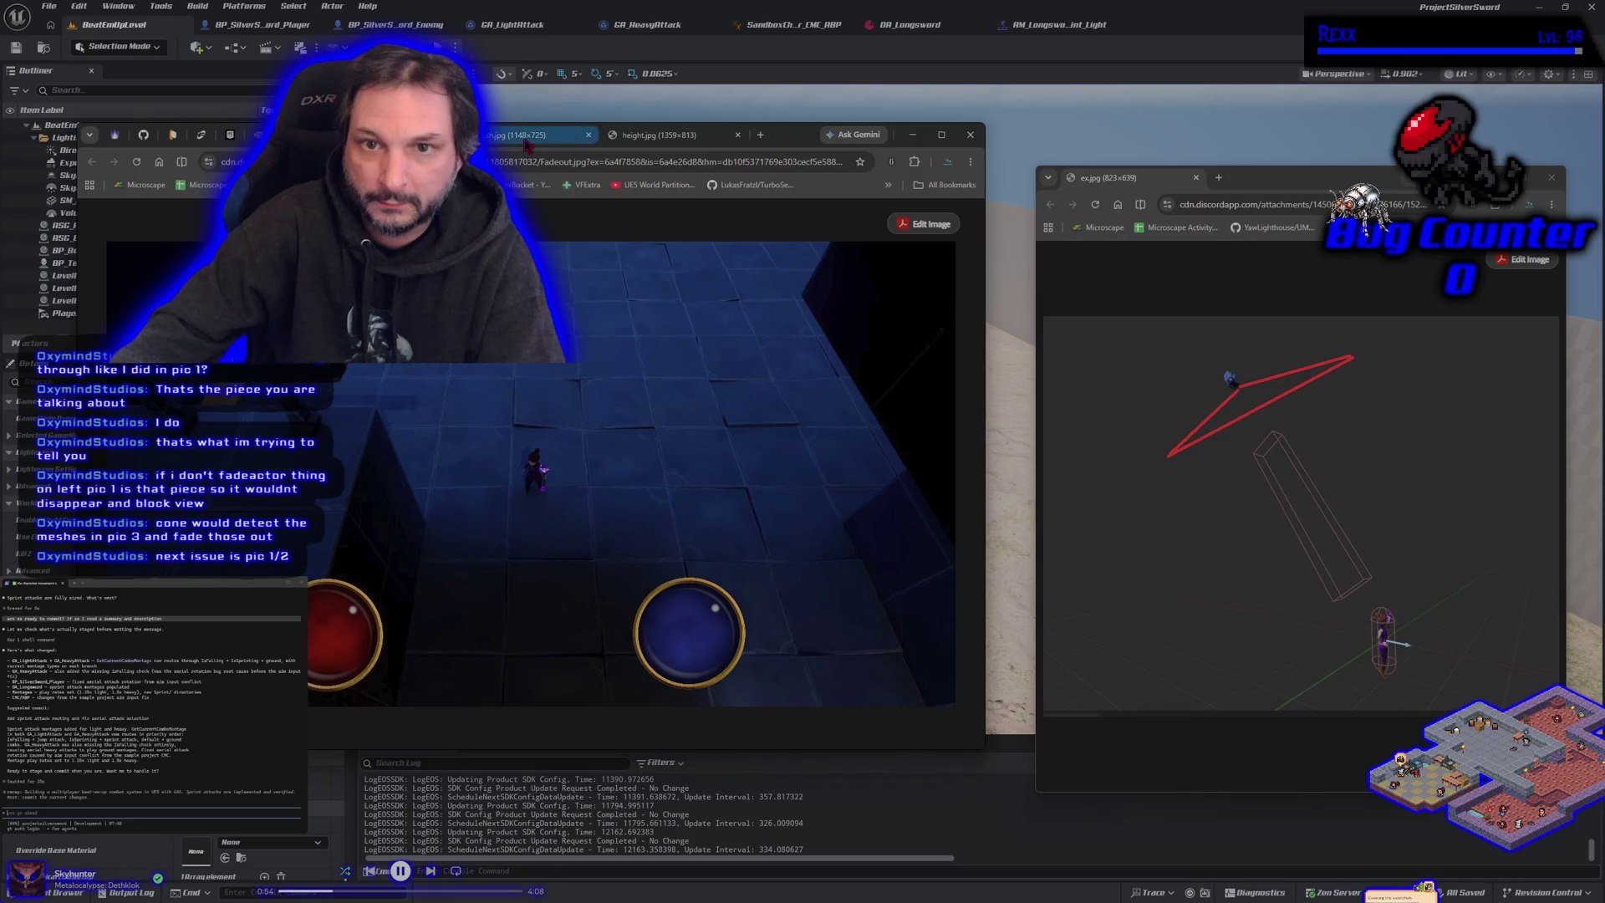
{"action": "left_click", "coordinate": [527, 140]}
{"action": "left_click", "coordinate": [639, 136]}
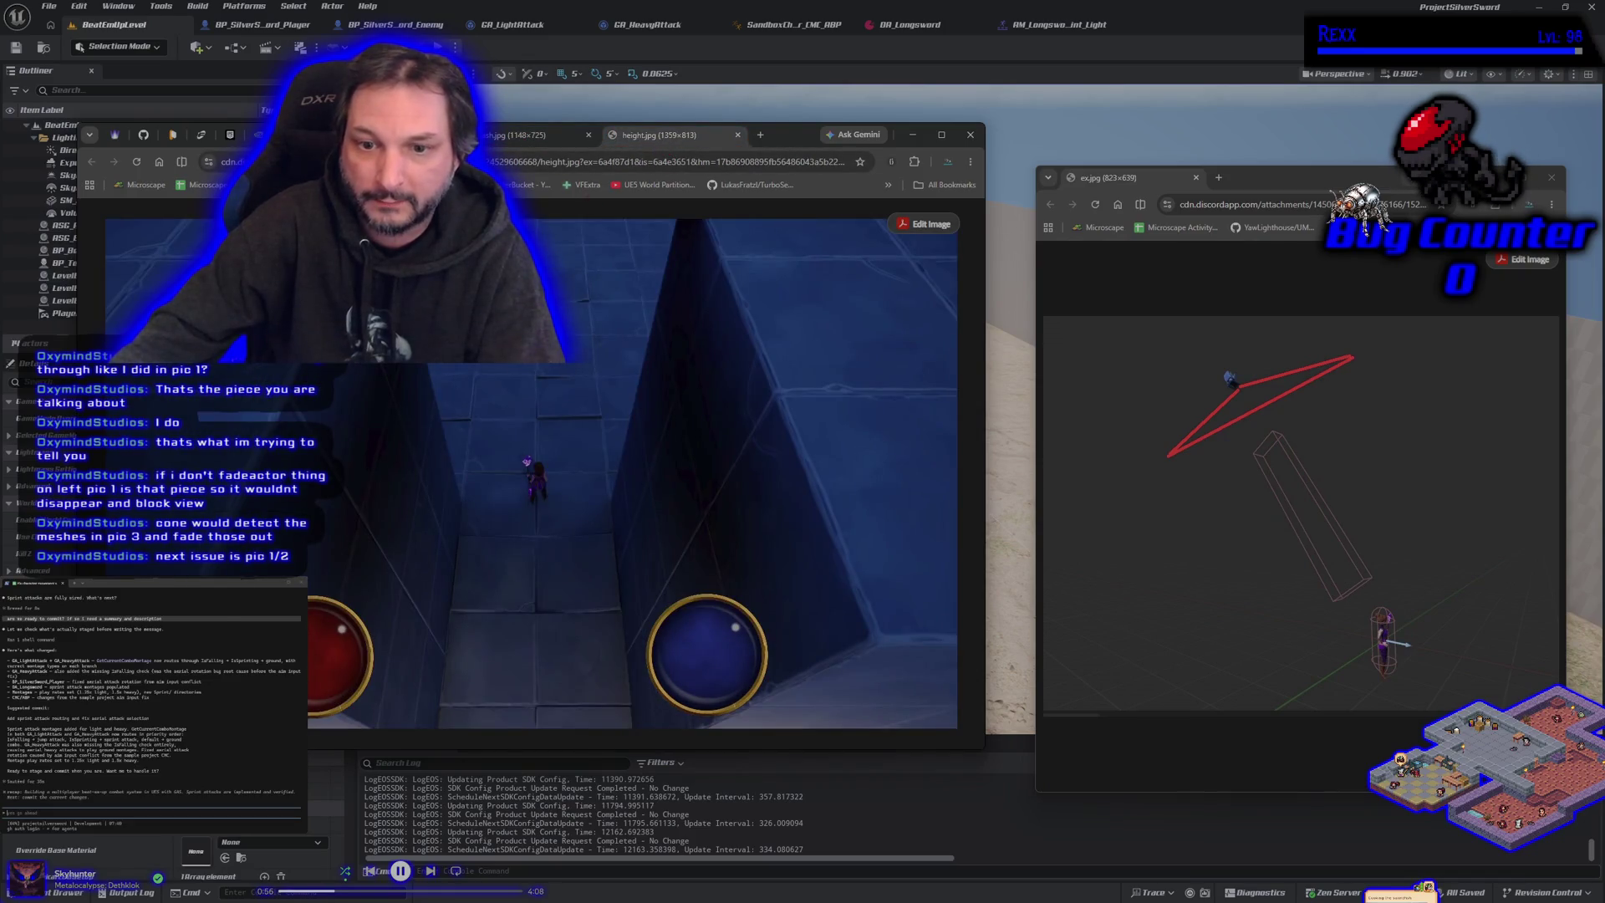
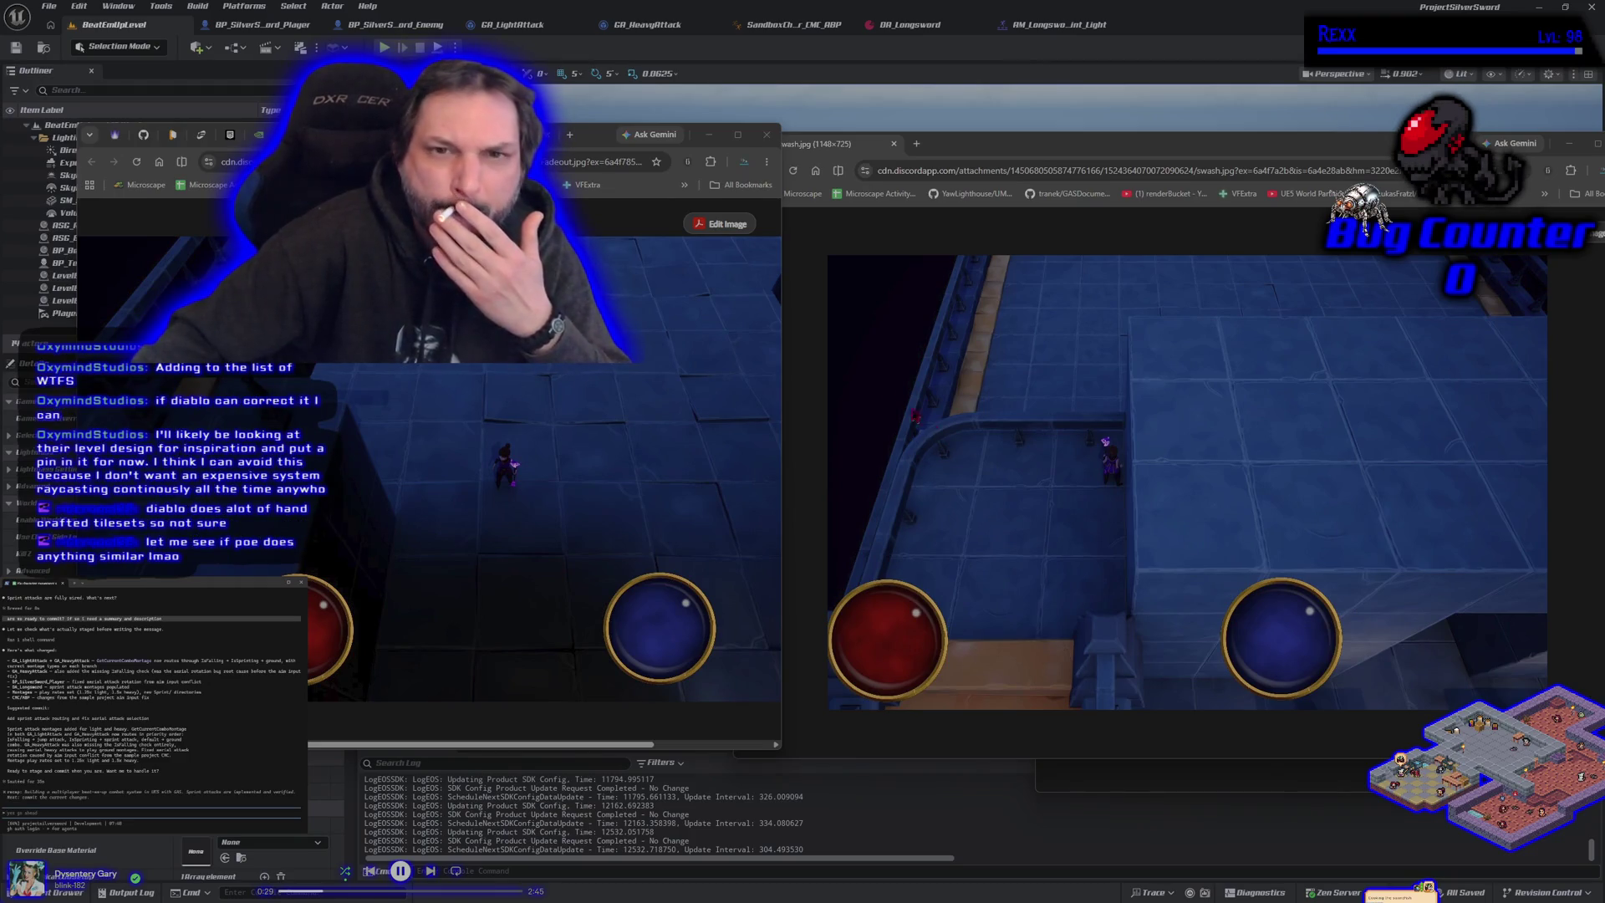
Step: Ask Gemini beside Fadeout.jpg: 'how does diablo handle fading out objects blocking the camera view'
{"action": "left_click", "coordinate": [661, 136]}
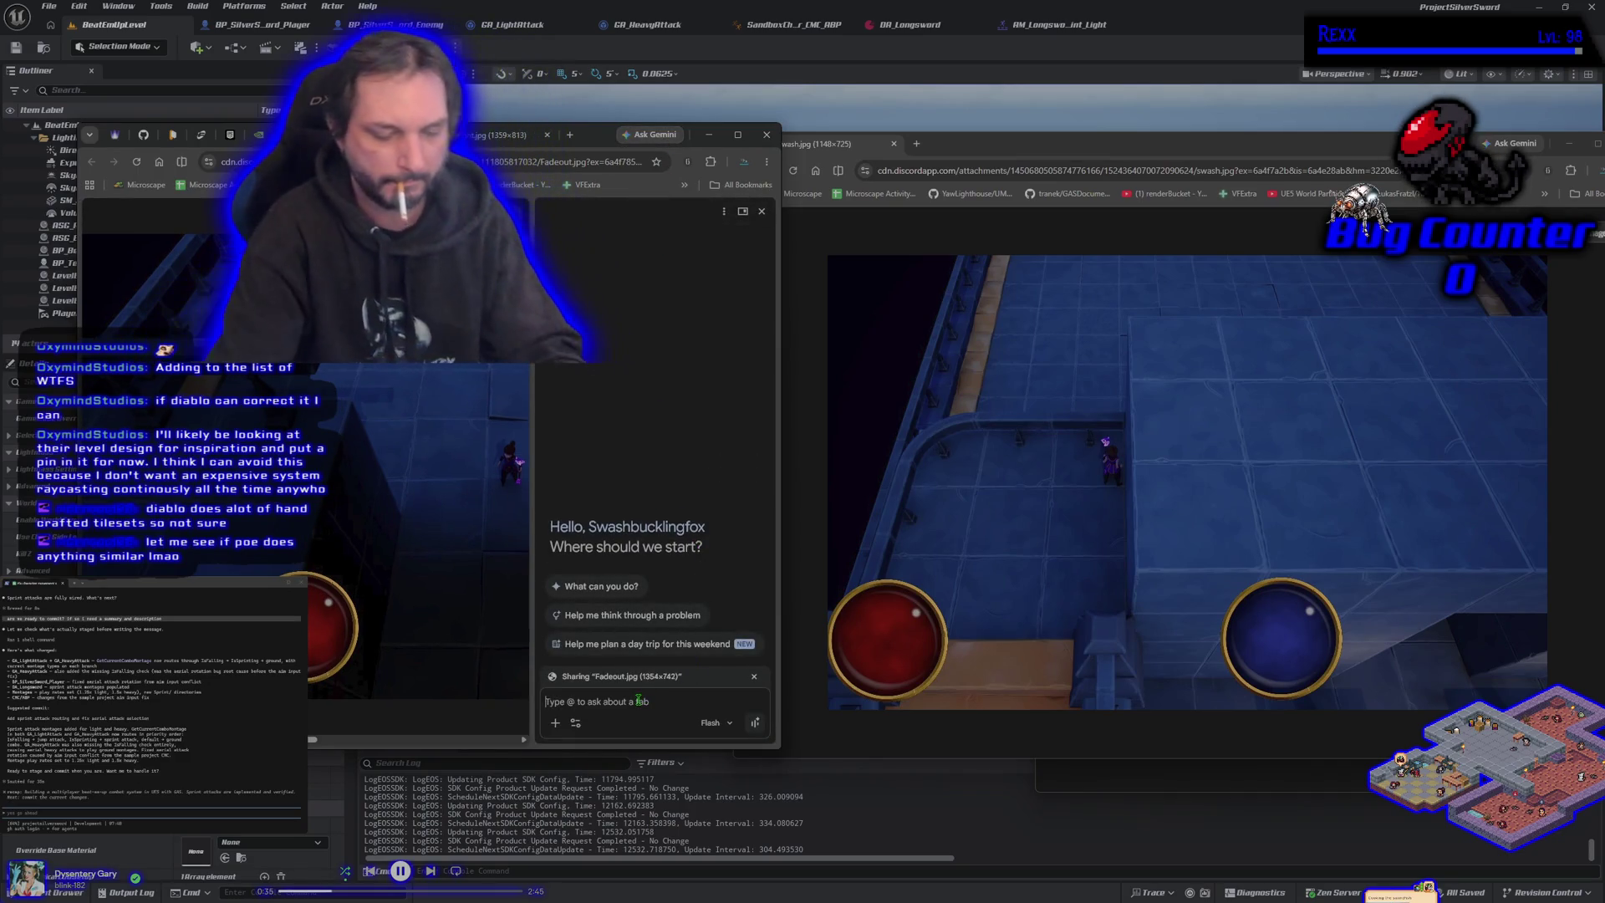
{"action": "type", "text": "how doe"}
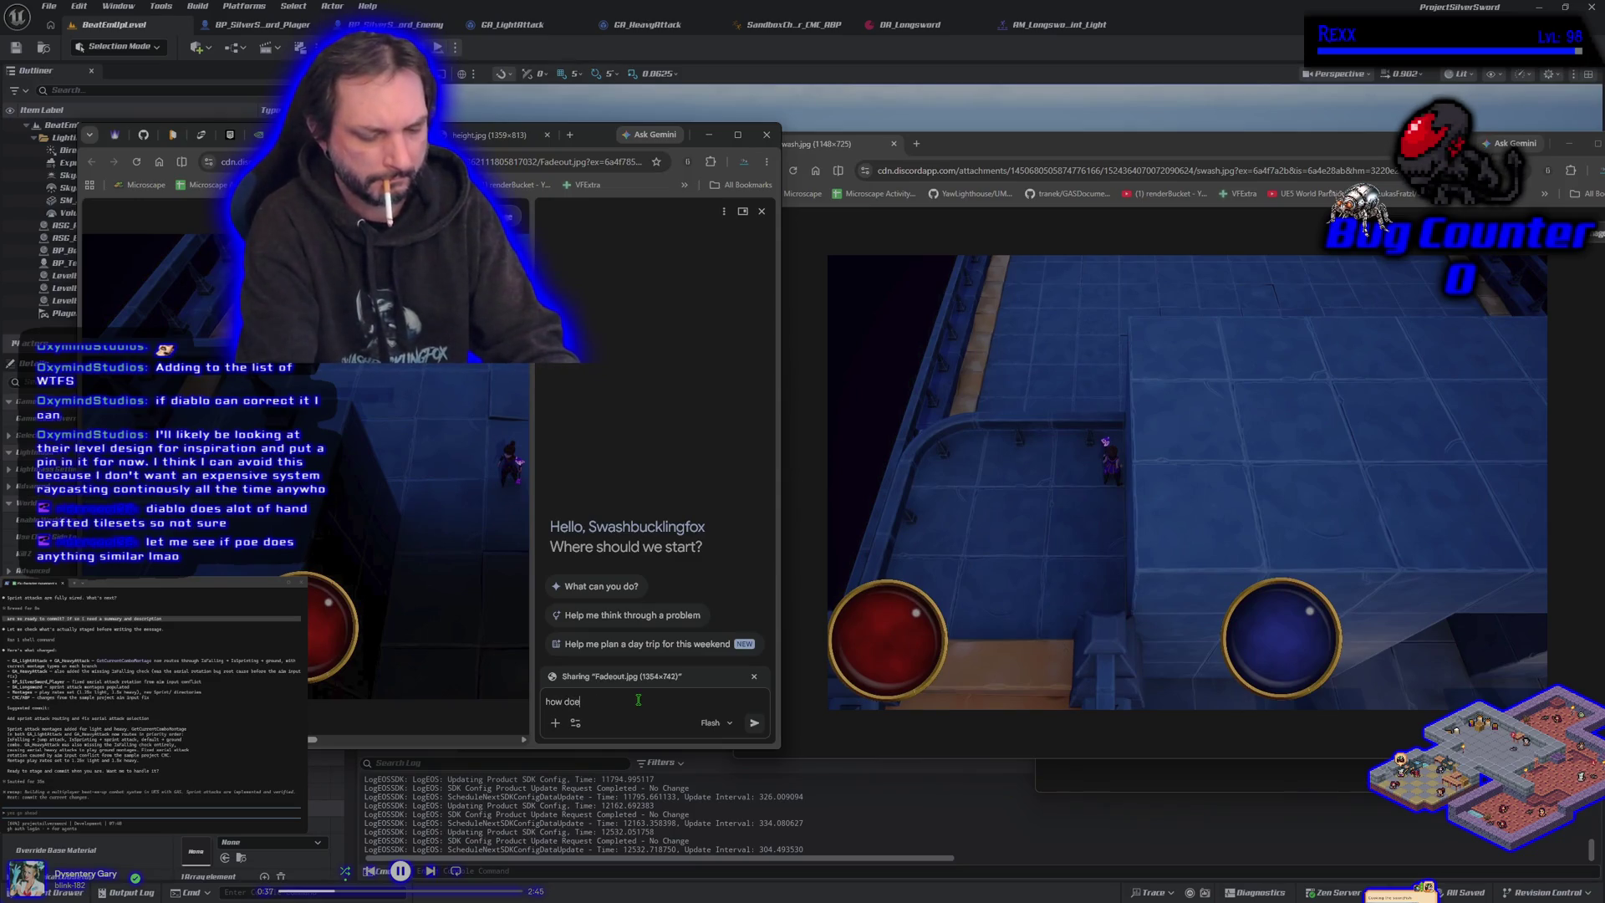
{"action": "type", "text": "s diablo hand"}
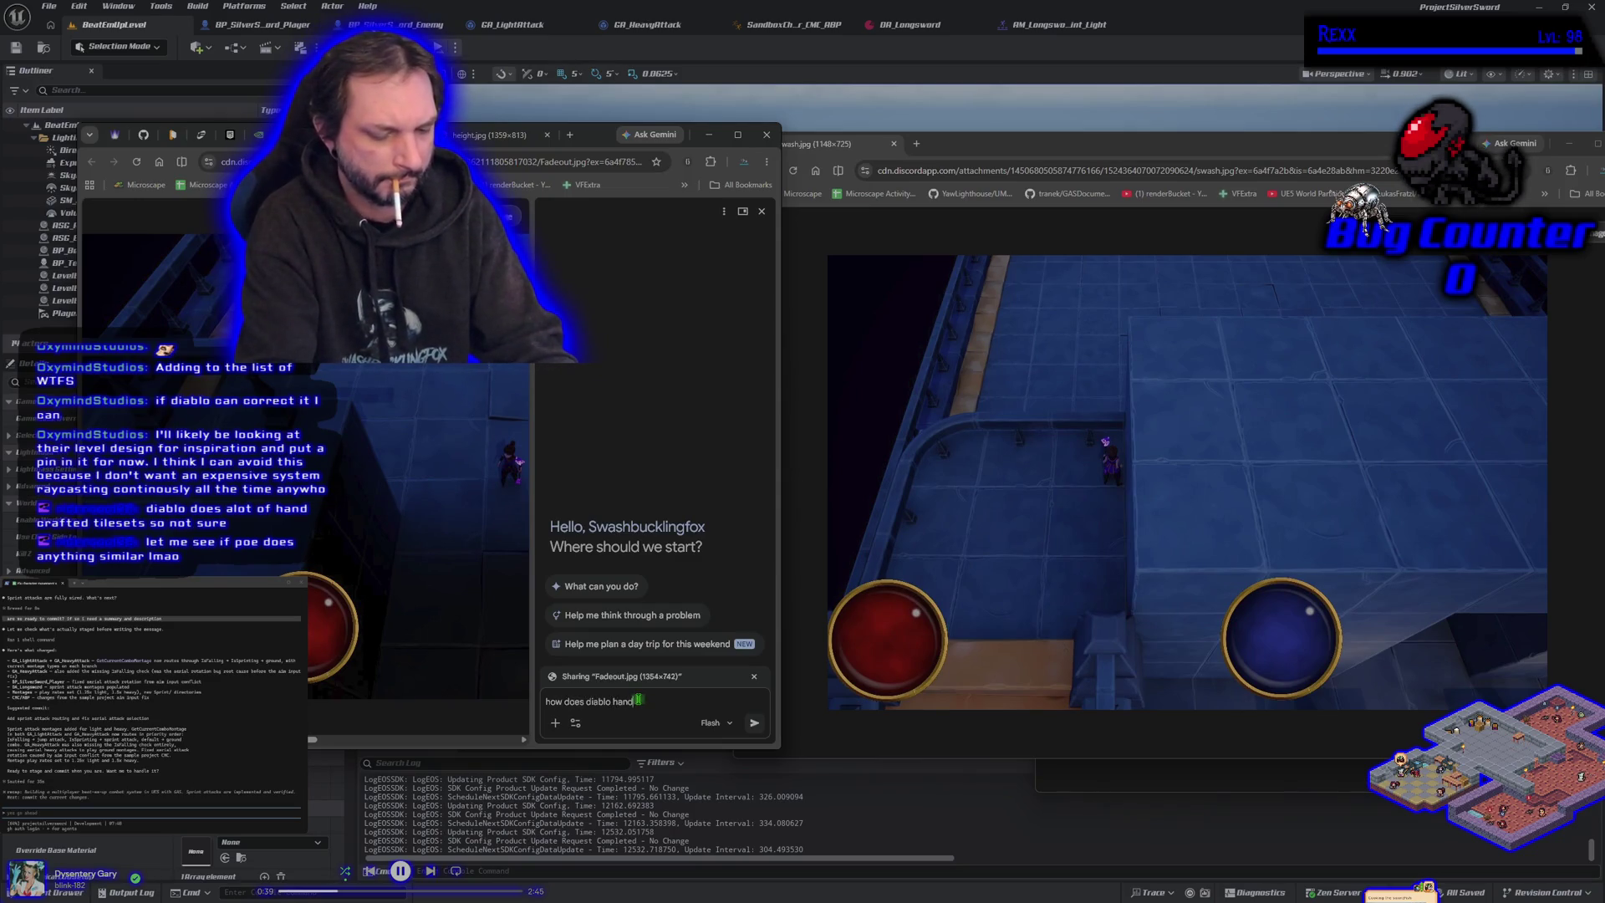
{"action": "type", "text": "le fade ac"}
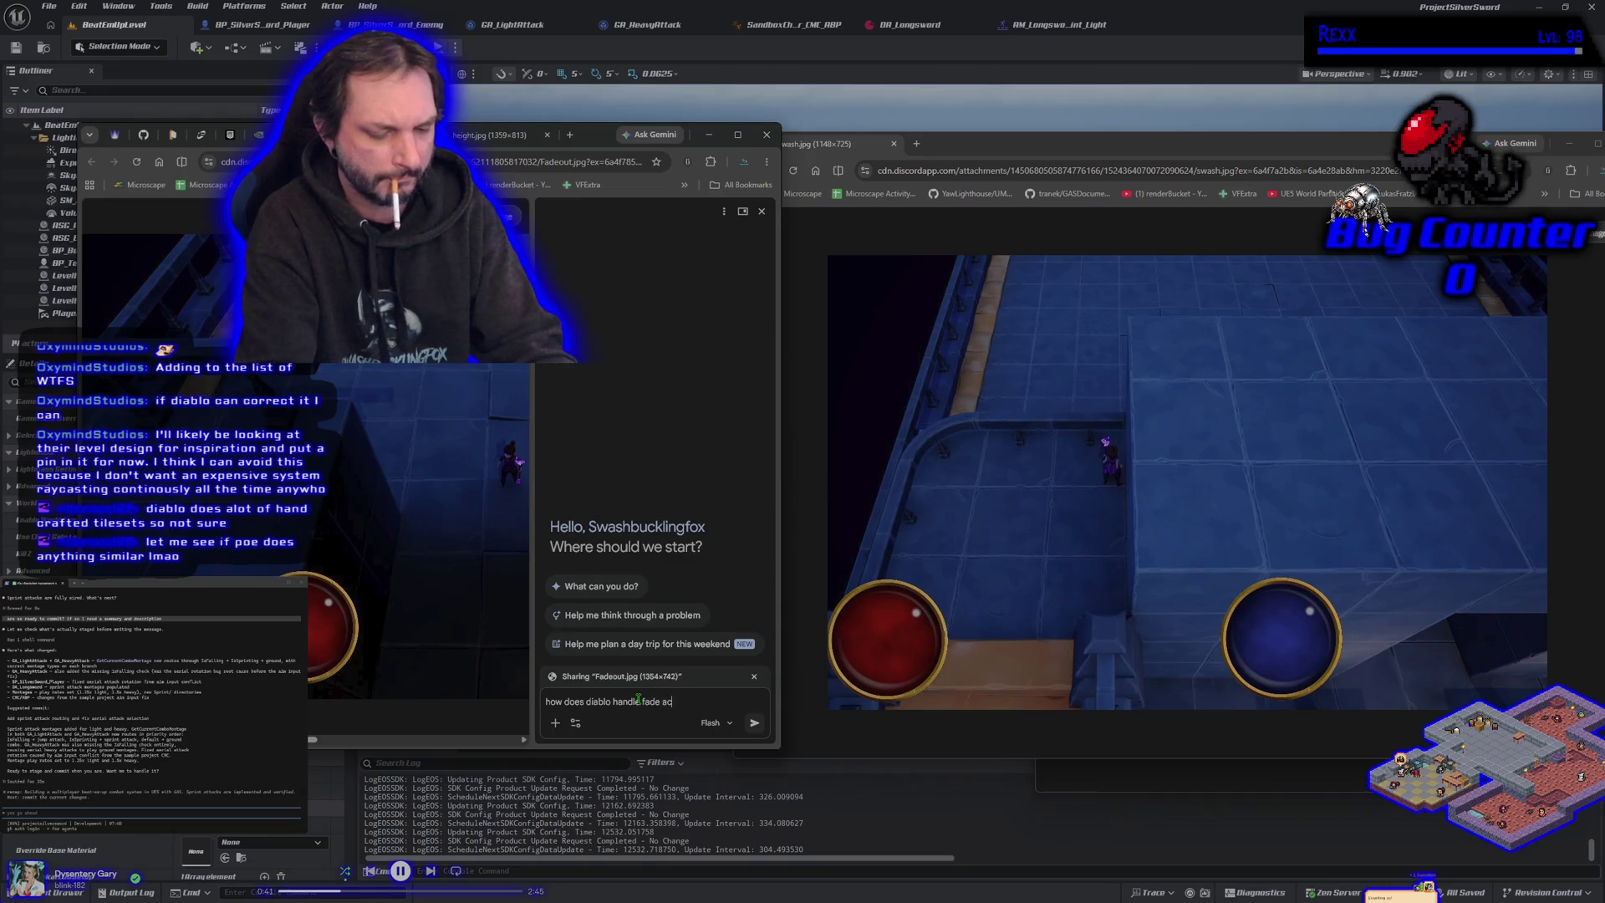
{"action": "key", "text": "BackSpace"}
{"action": "key", "text": "BackSpace"}
{"action": "key", "text": "BackSpace"}
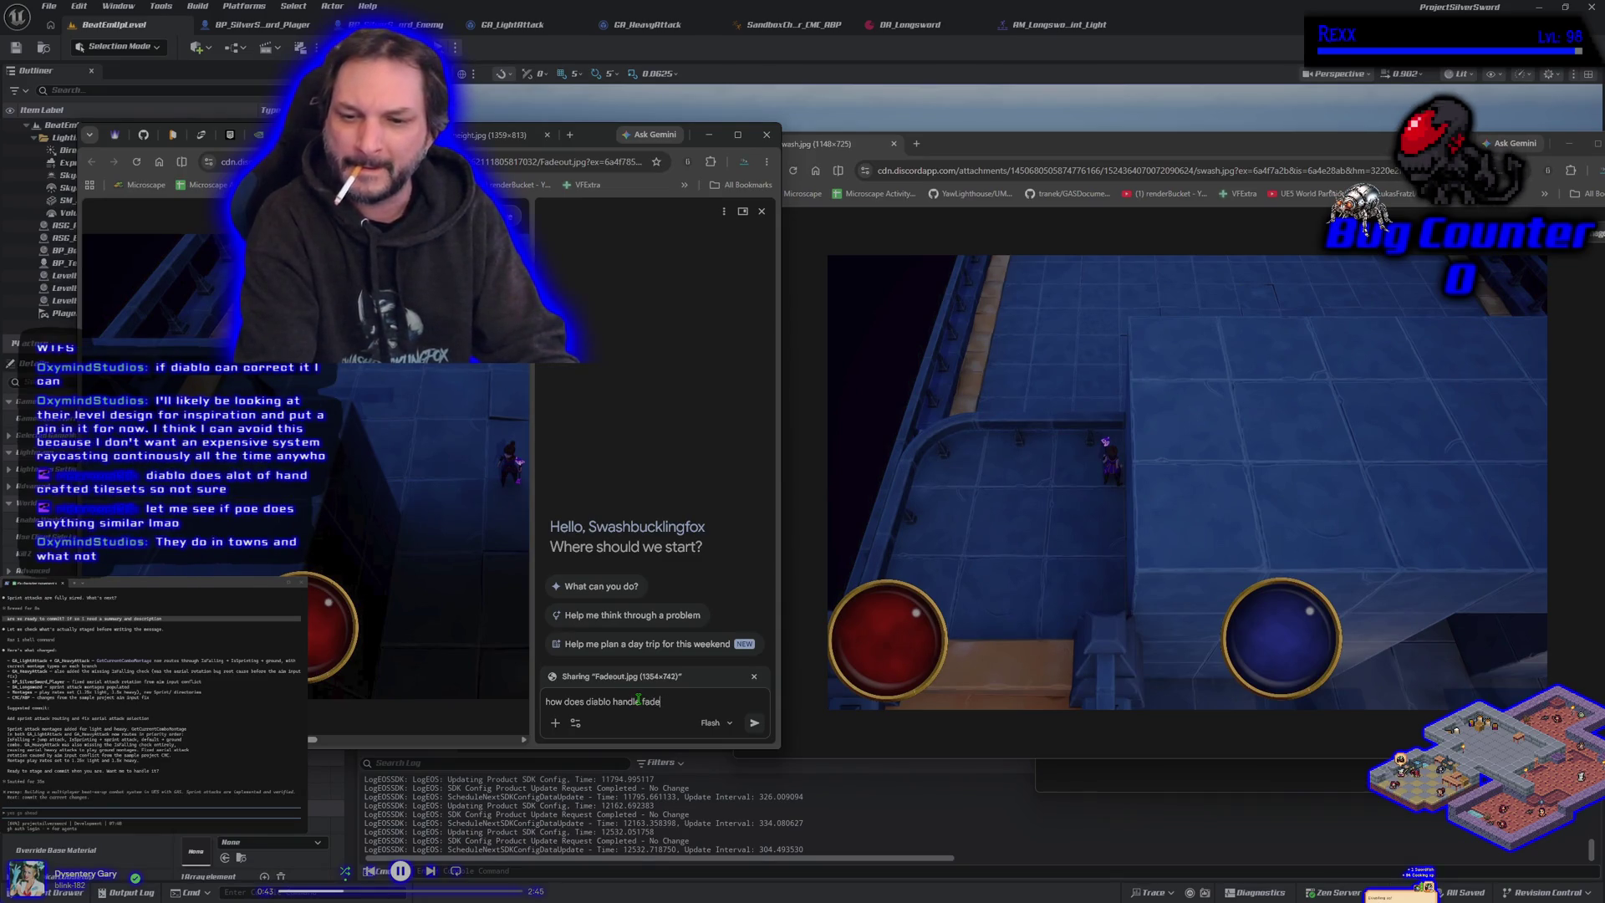
{"action": "type", "text": "ing out a"}
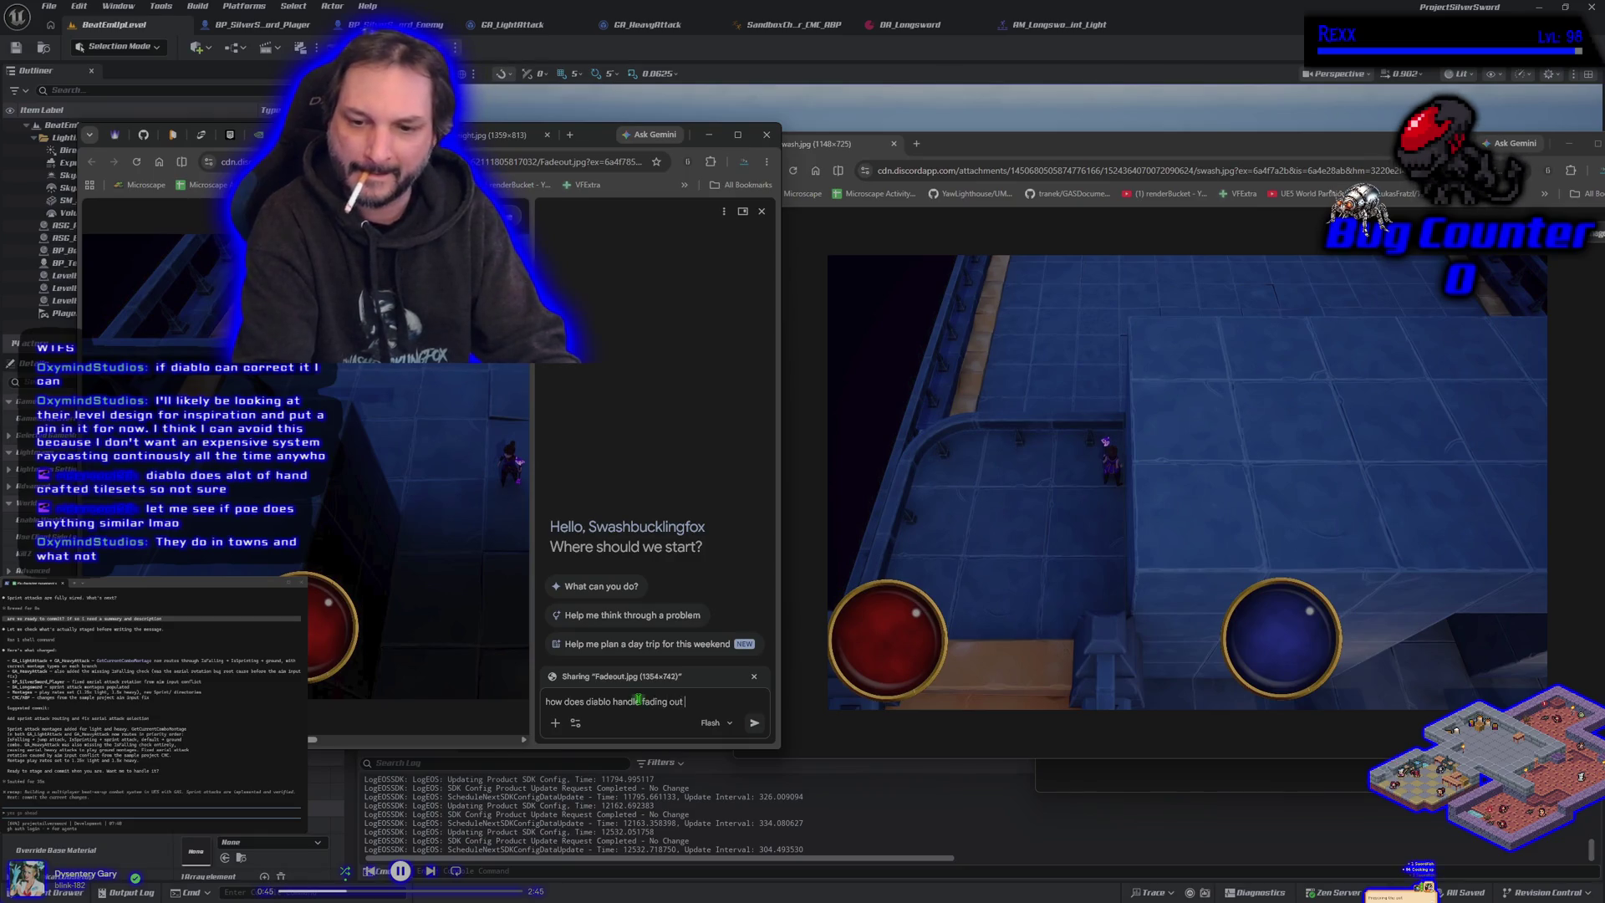
{"action": "type", "text": "objects bl"}
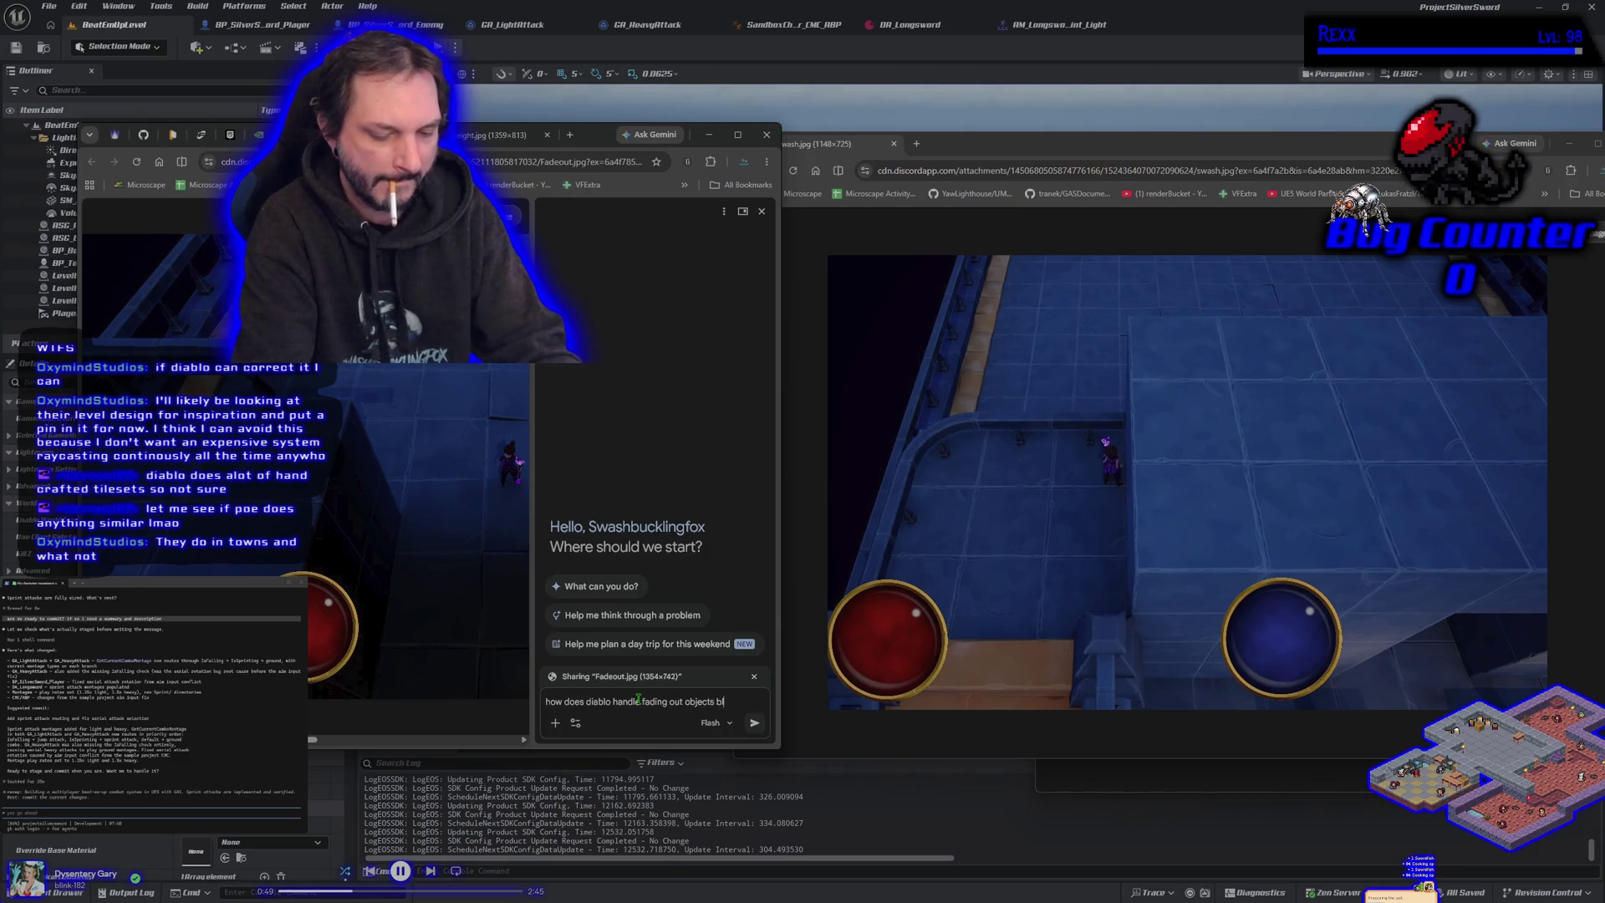
{"action": "type", "text": "ocking the camera view"}
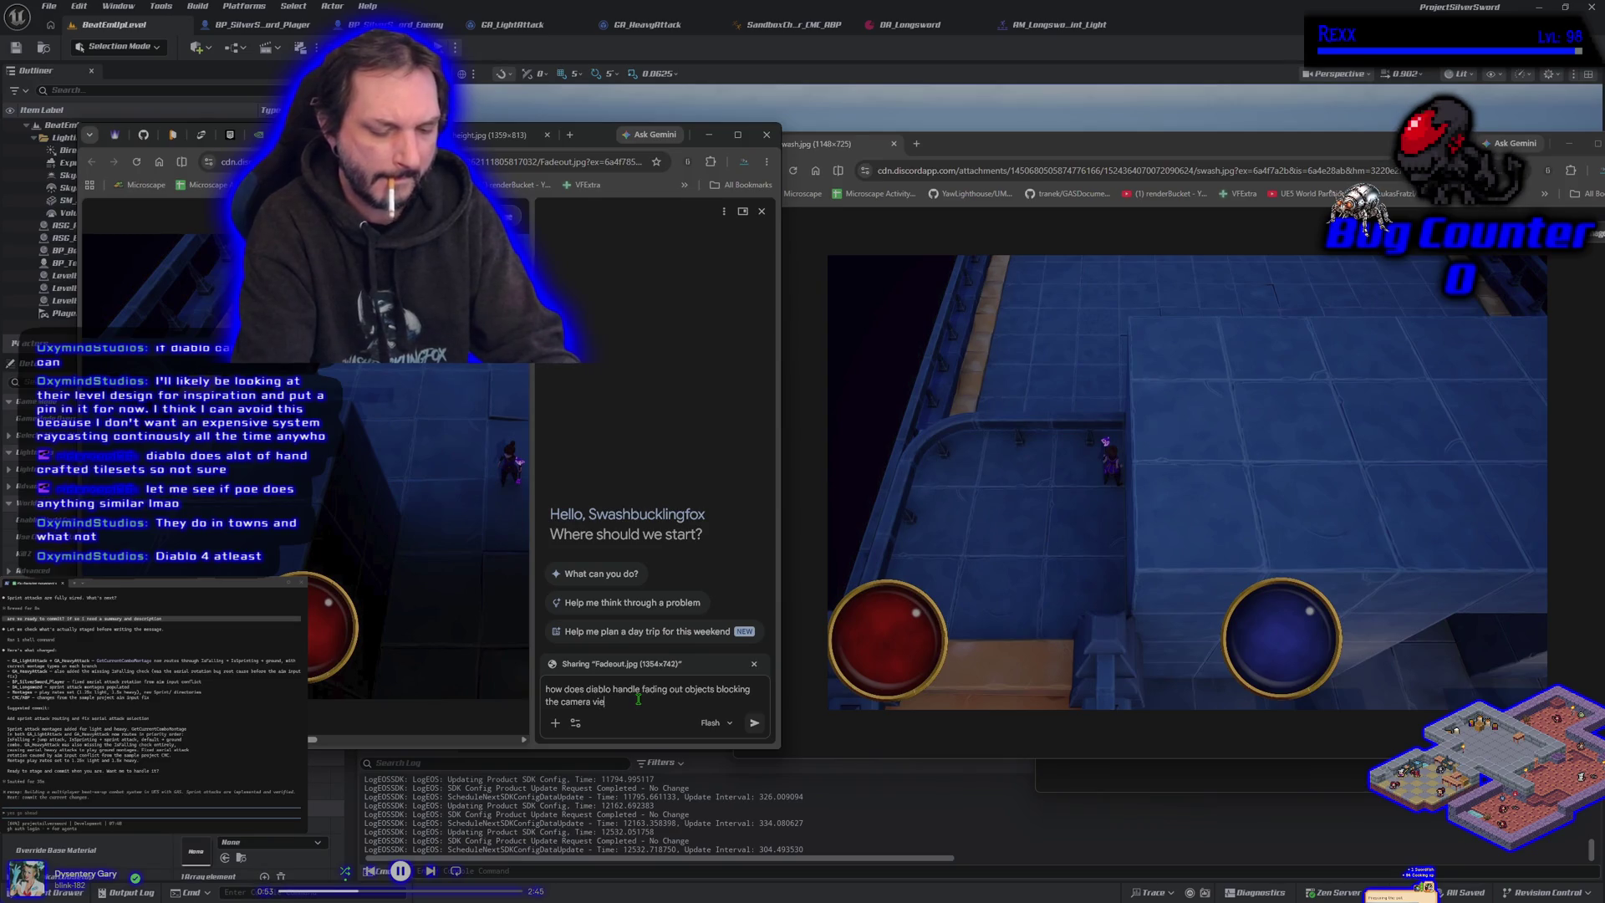
{"action": "key", "text": "Return"}
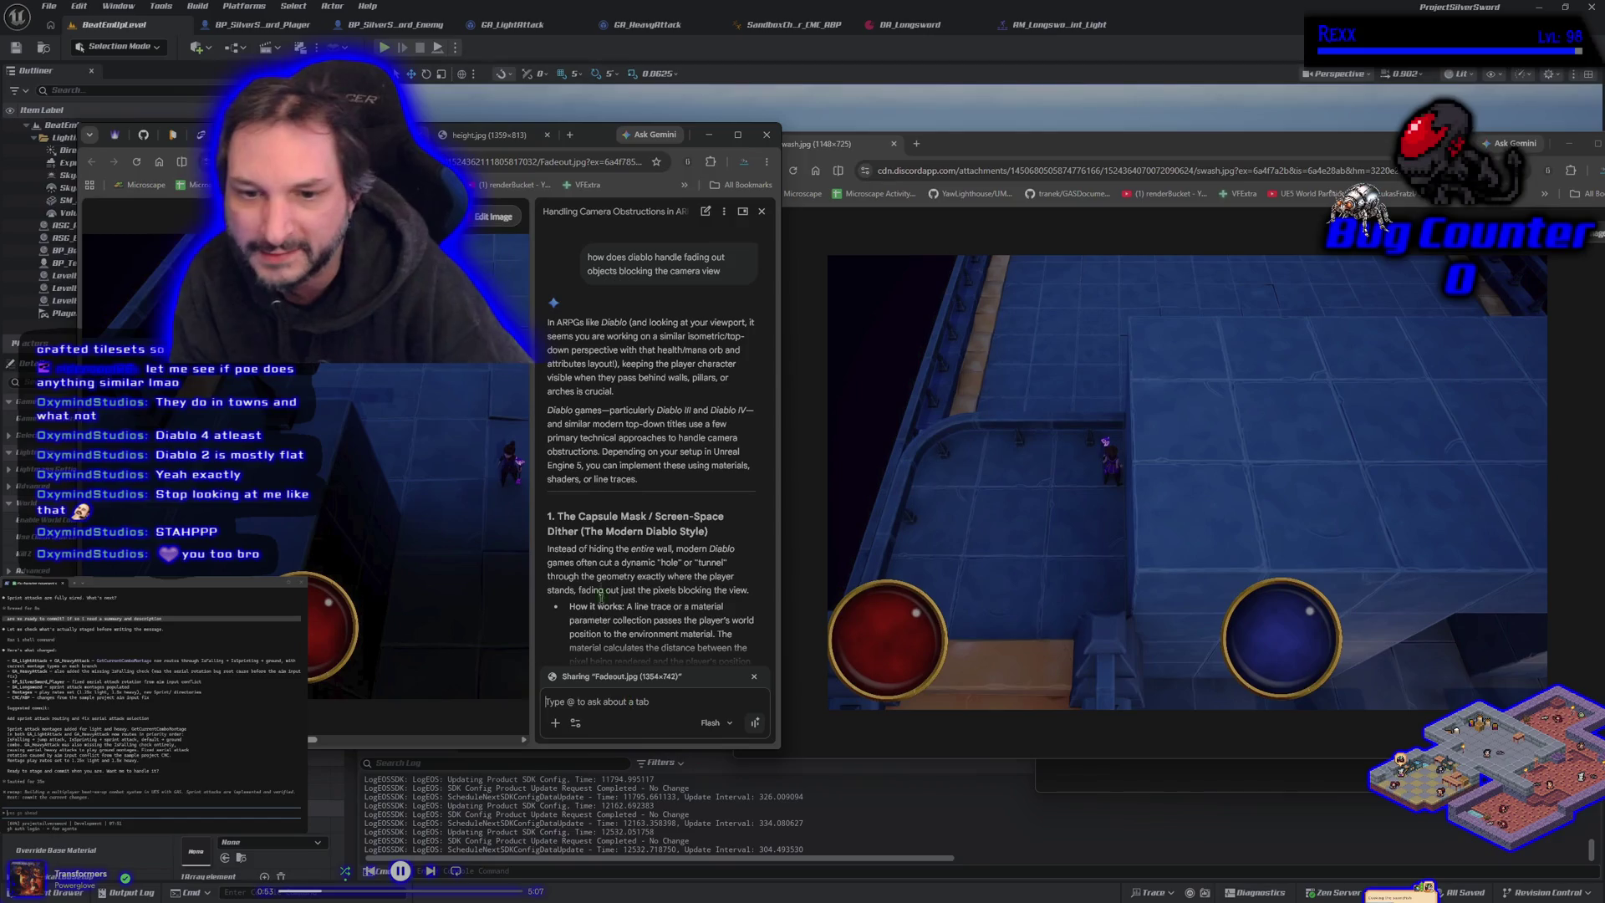
{"action": "scroll", "coordinate": [698, 326], "scroll_direction": "down", "scroll_amount": 3}
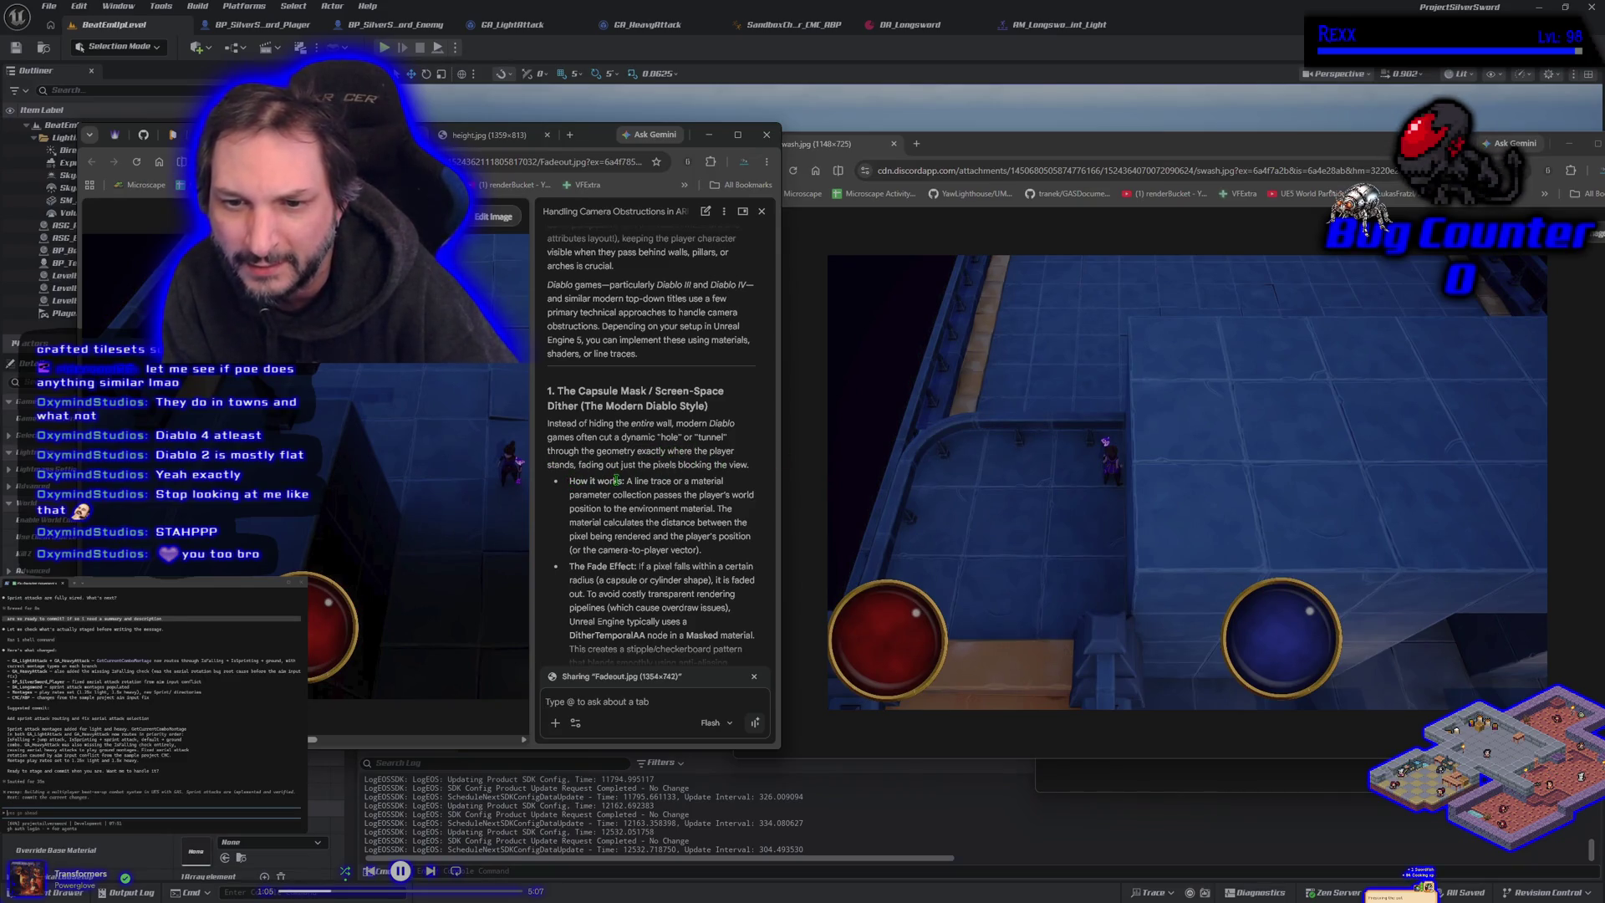
{"action": "scroll", "coordinate": [683, 525], "scroll_direction": "down", "scroll_amount": 1}
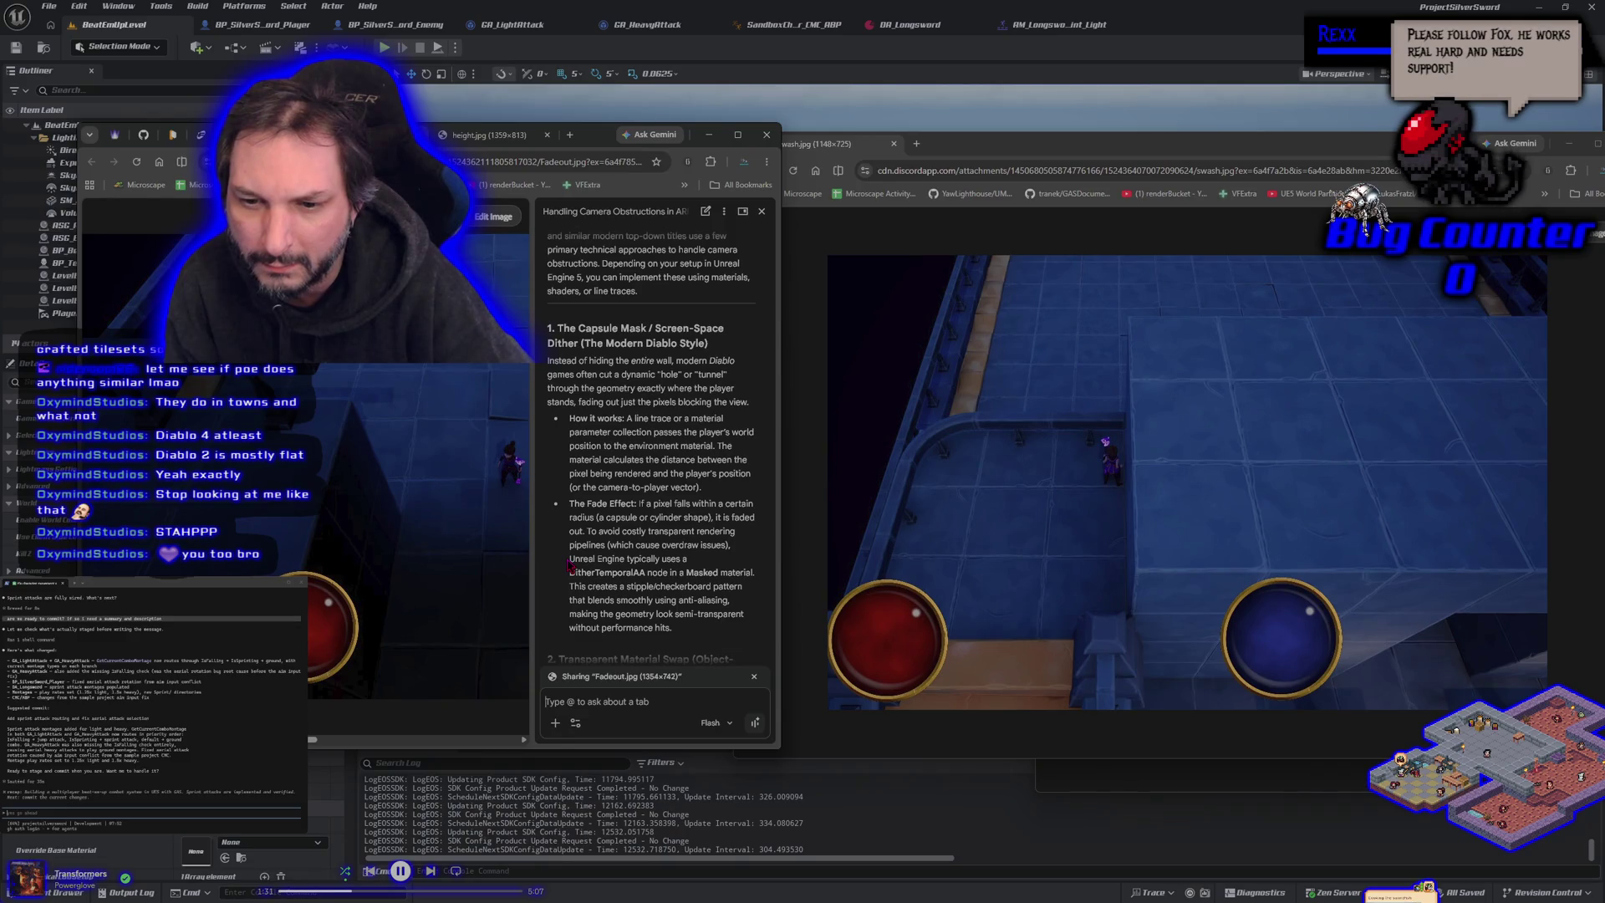
{"action": "scroll", "coordinate": [571, 564], "scroll_direction": "down", "scroll_amount": 5}
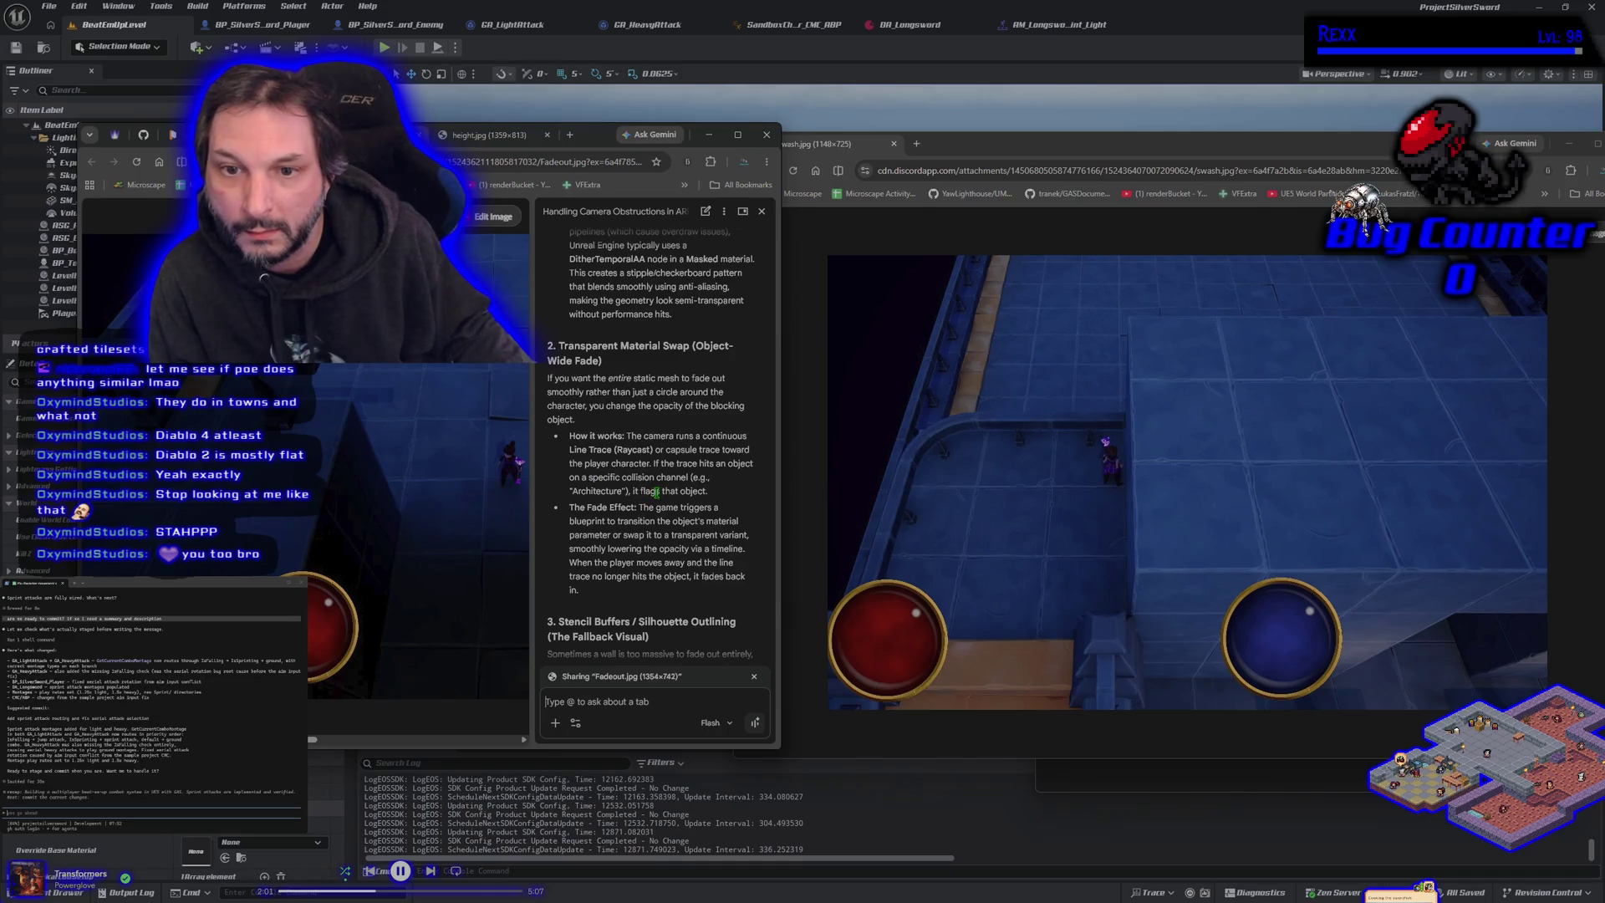
{"action": "mouse_move", "coordinate": [578, 591]}
{"action": "left_mouse_down"}
{"action": "mouse_move", "coordinate": [539, 454]}
{"action": "mouse_move", "coordinate": [542, 356]}
{"action": "left_mouse_up"}
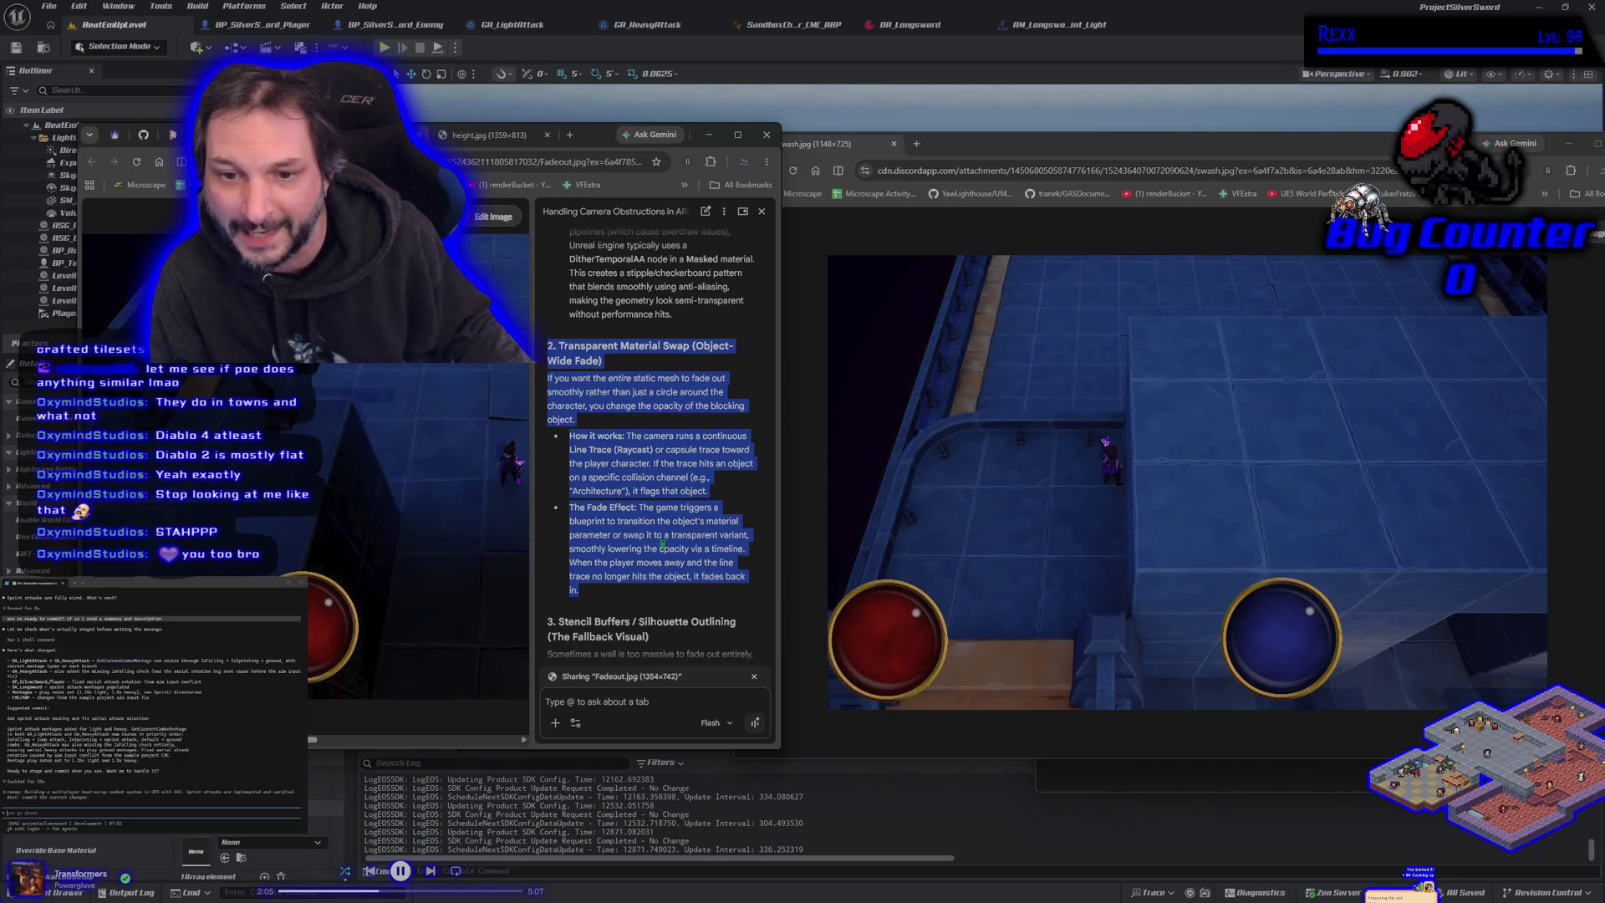
{"action": "left_click", "coordinate": [634, 590]}
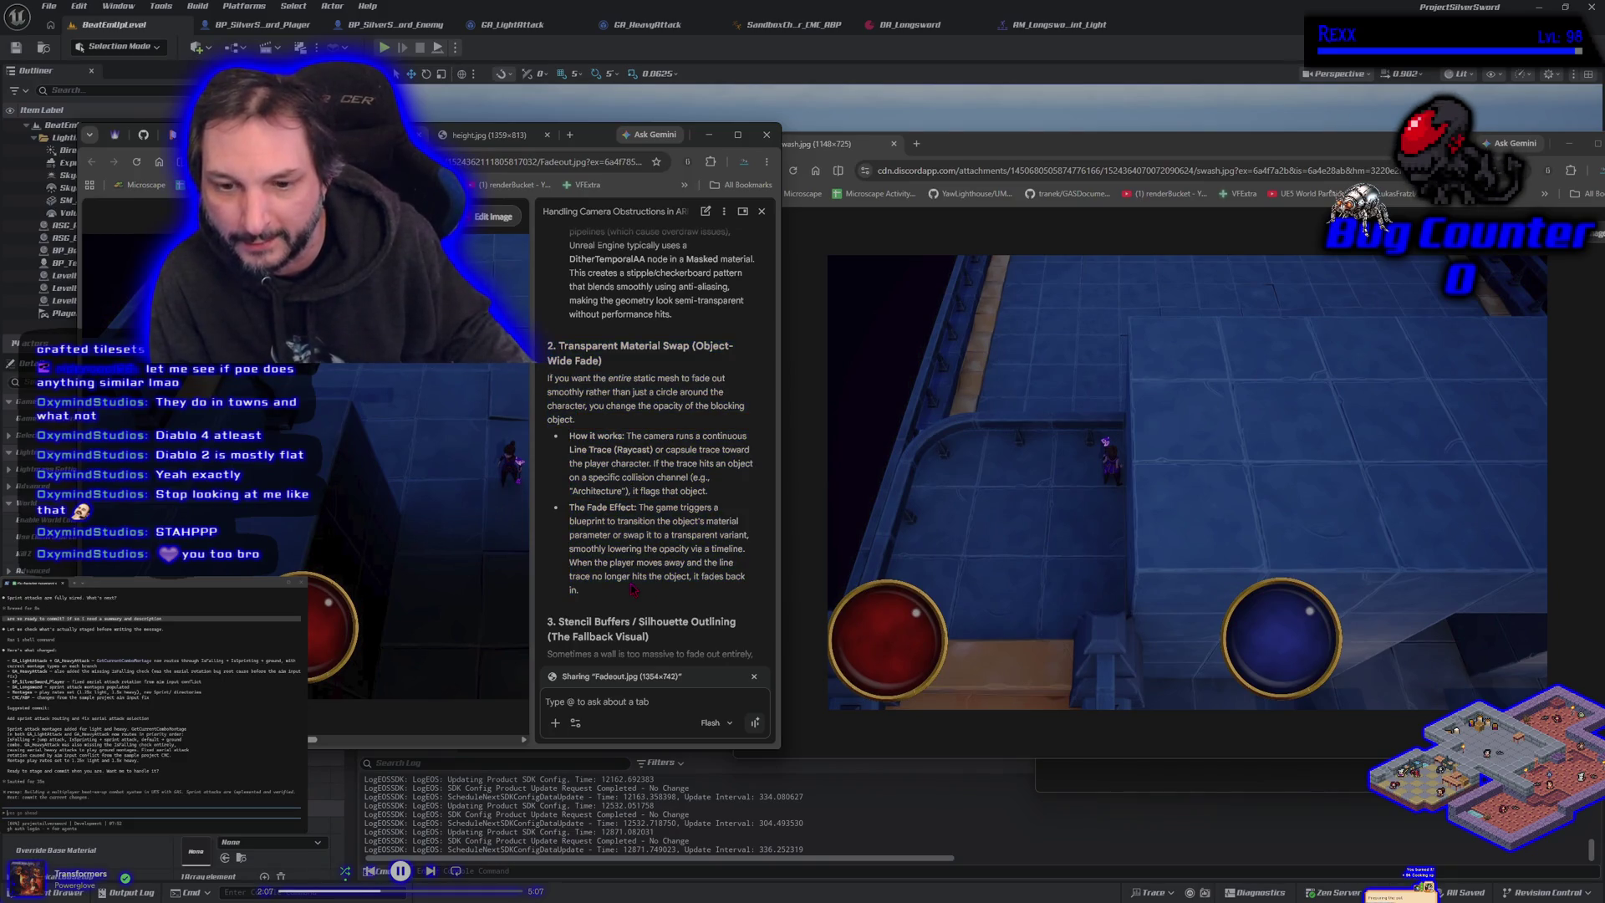
{"action": "scroll", "coordinate": [633, 591], "scroll_direction": "down", "scroll_amount": 3}
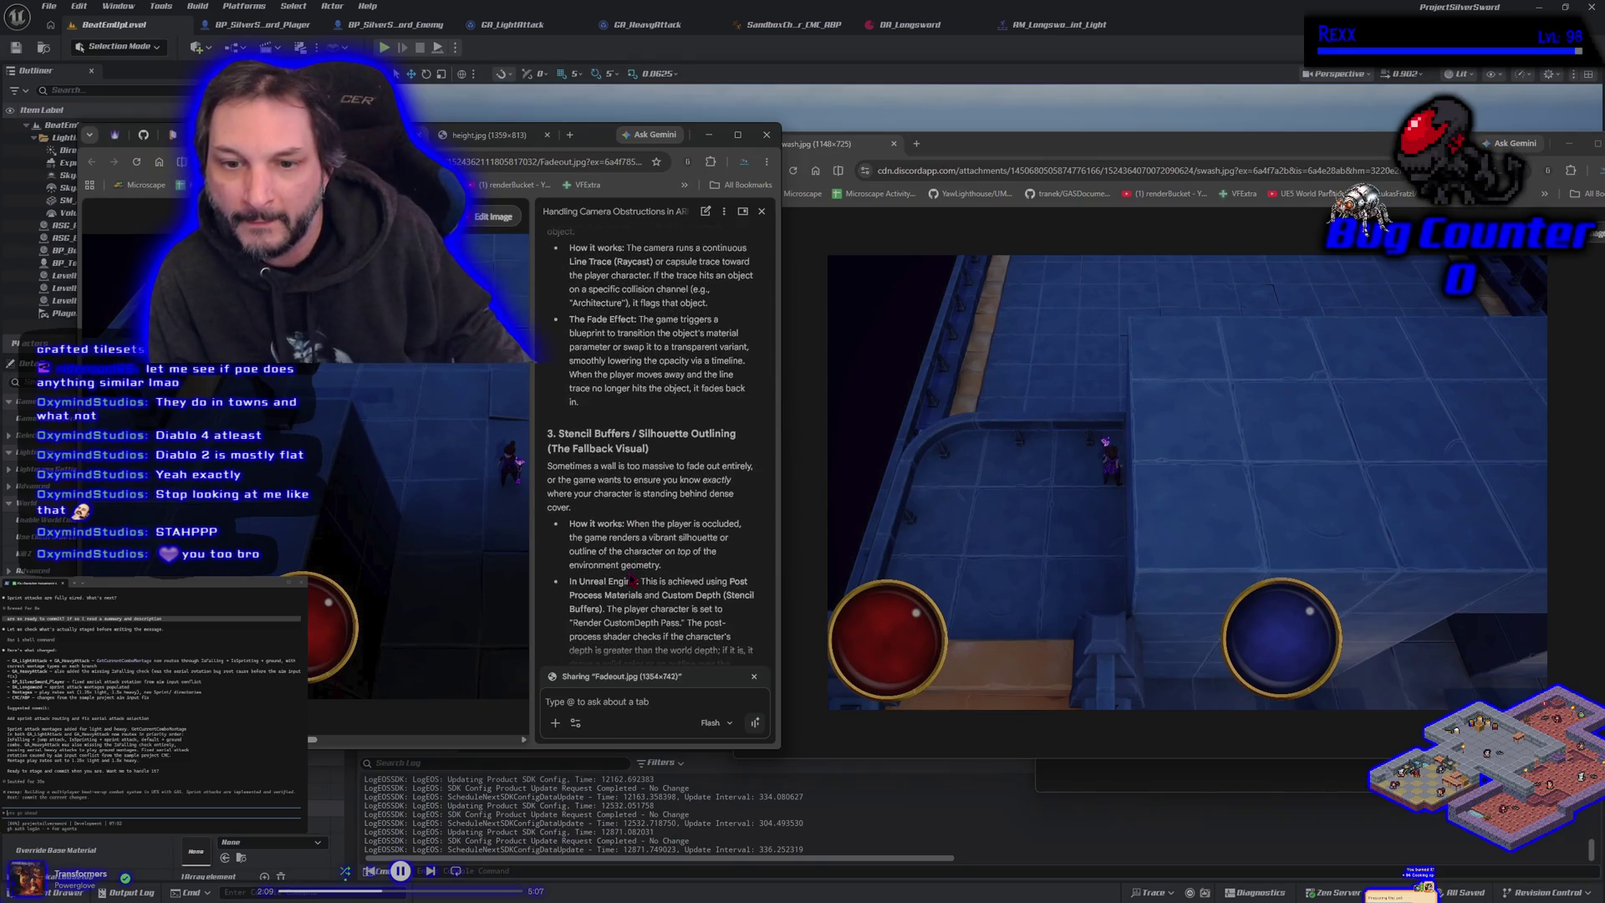
{"action": "scroll", "coordinate": [634, 582], "scroll_direction": "down", "scroll_amount": 1}
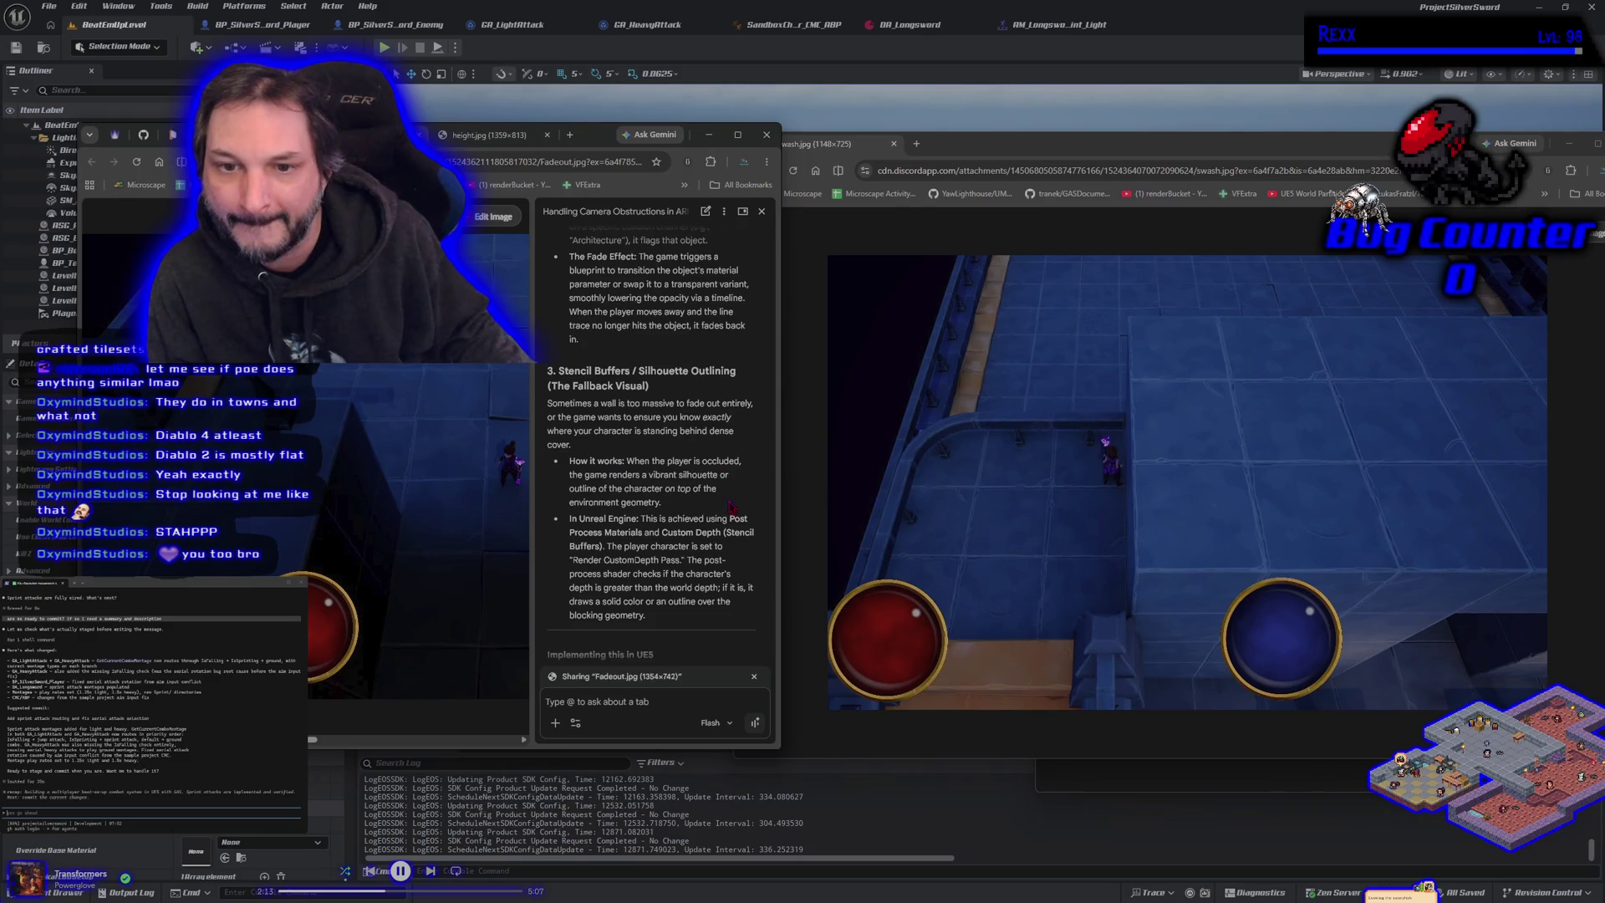
{"action": "scroll", "coordinate": [731, 506], "scroll_direction": "down", "scroll_amount": 3}
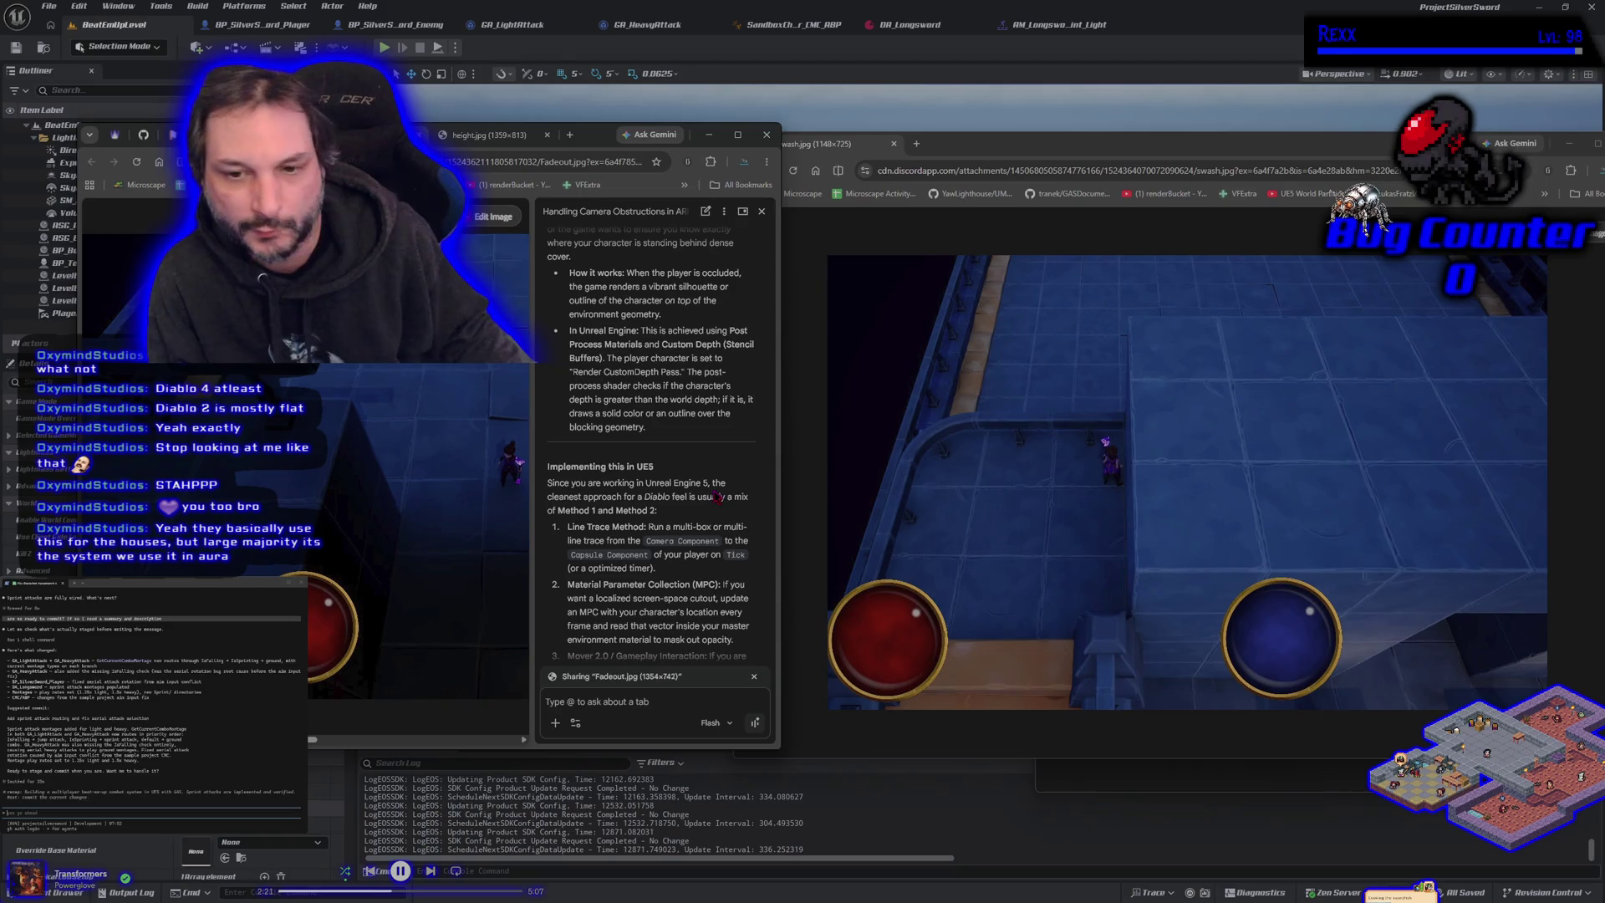
{"action": "scroll", "coordinate": [717, 498], "scroll_direction": "down", "scroll_amount": 1}
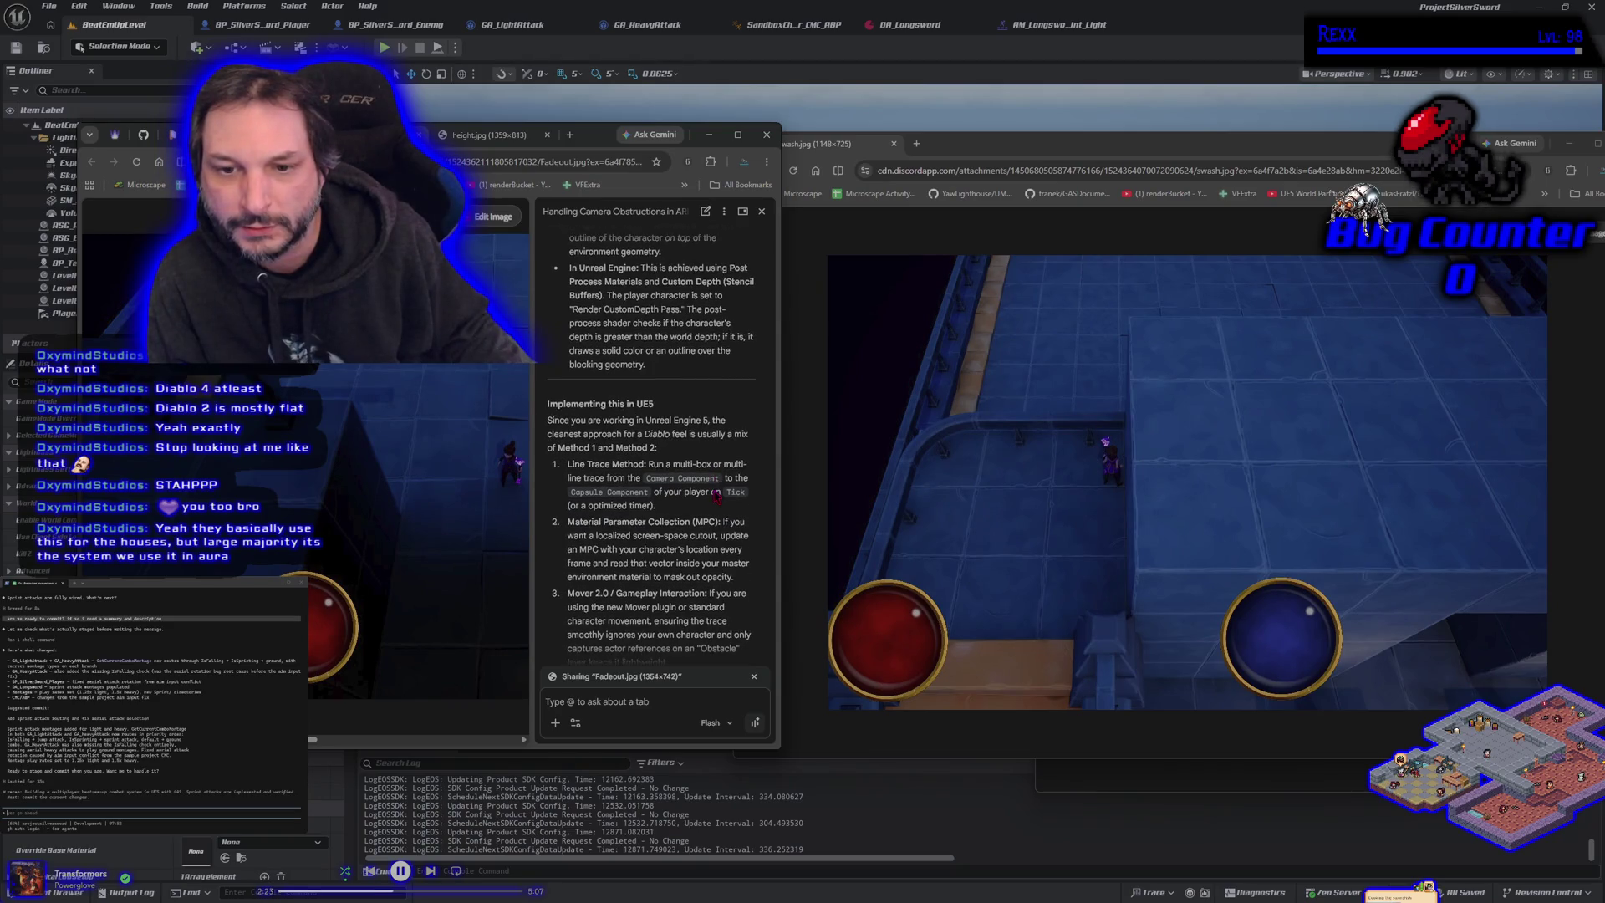
{"action": "scroll", "coordinate": [679, 577], "scroll_direction": "down", "scroll_amount": 1}
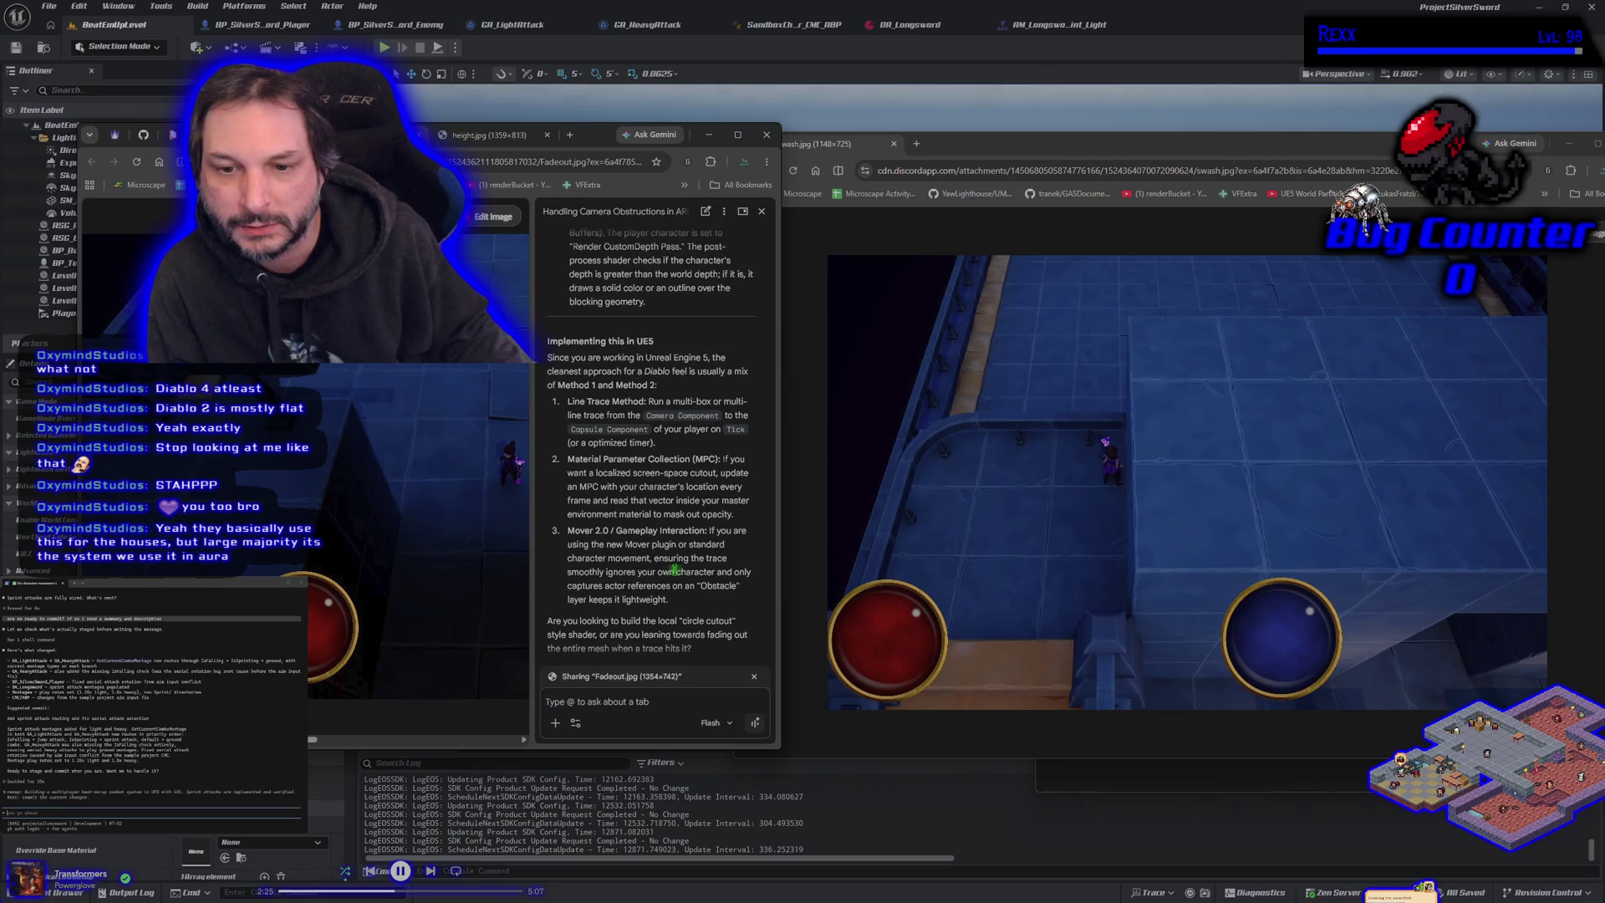
{"action": "scroll", "coordinate": [674, 571], "scroll_direction": "up", "scroll_amount": 4}
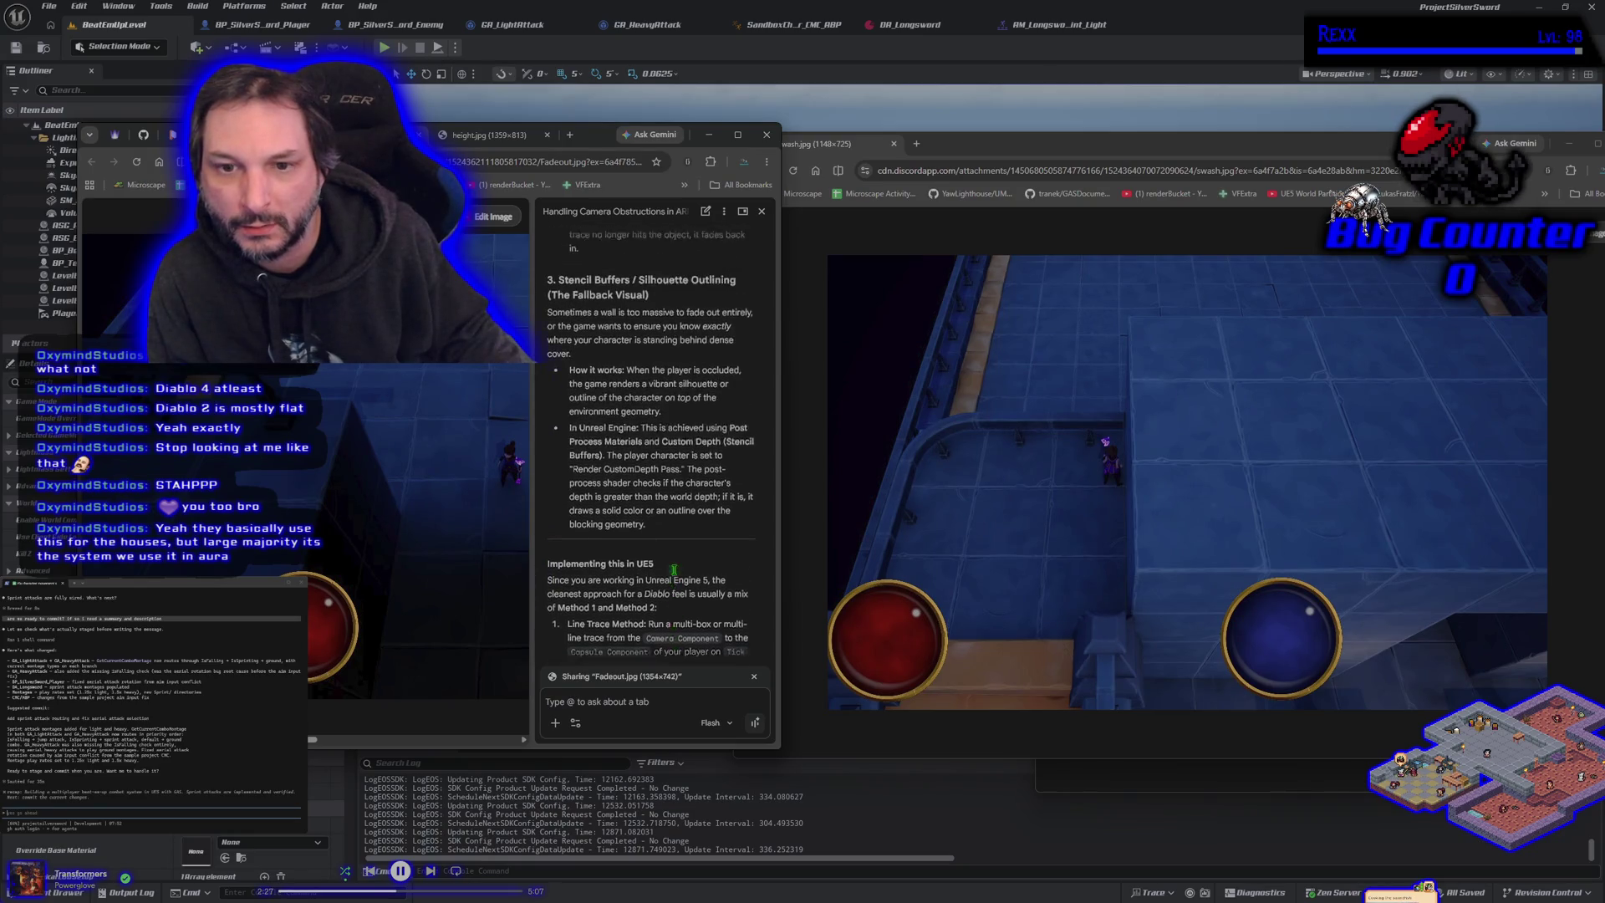
{"action": "scroll", "coordinate": [673, 568], "scroll_direction": "down", "scroll_amount": 4}
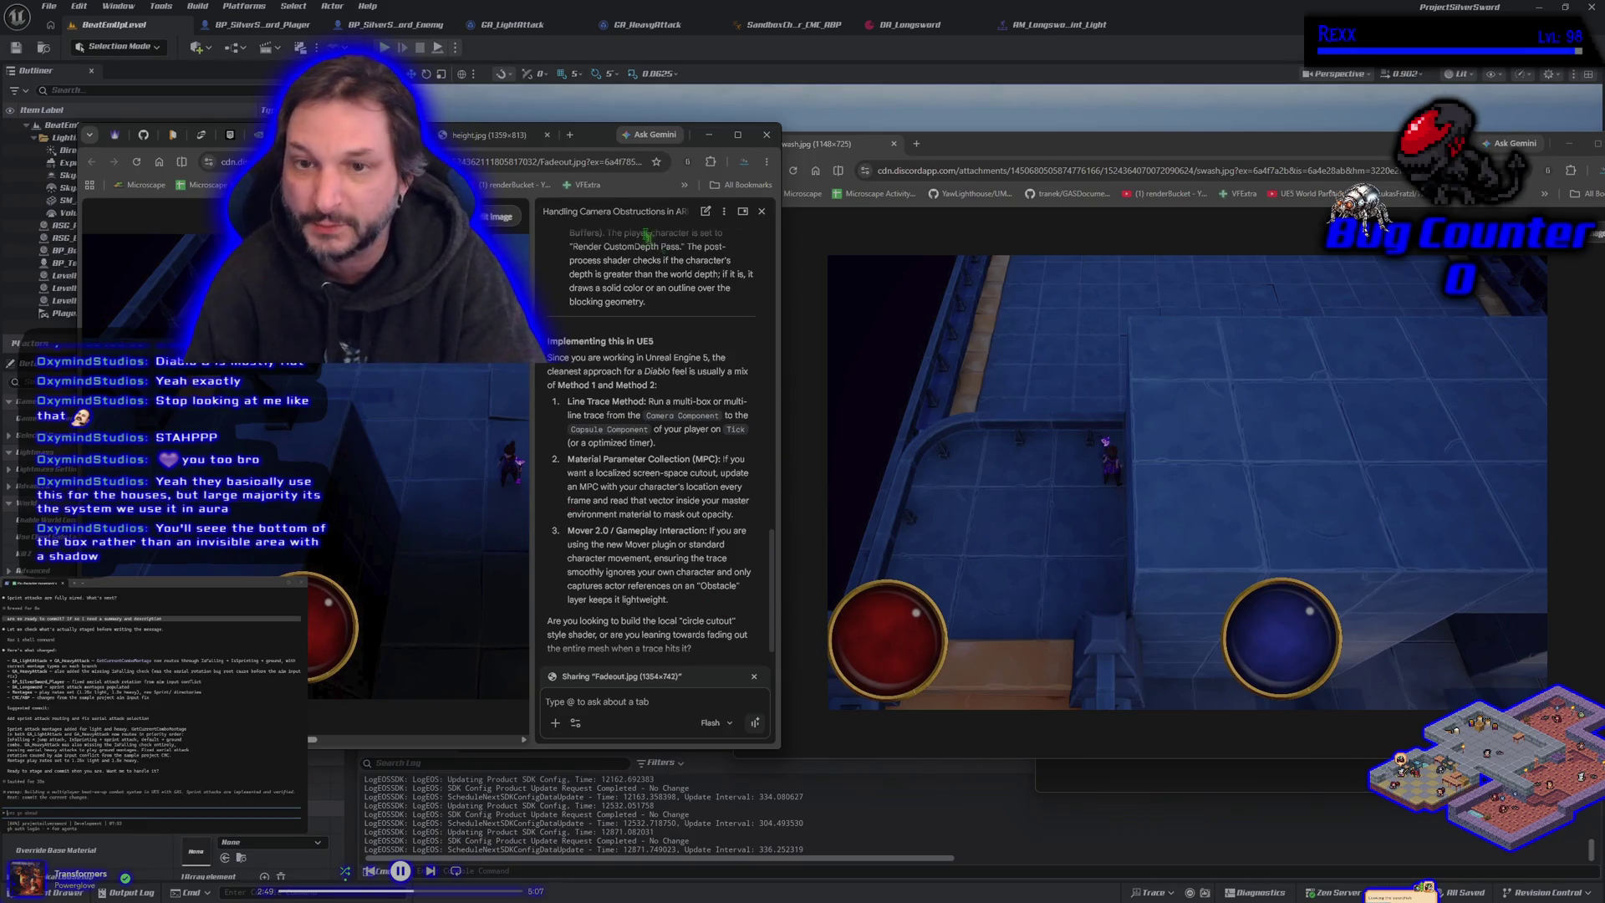
{"action": "left_click", "coordinate": [473, 142]}
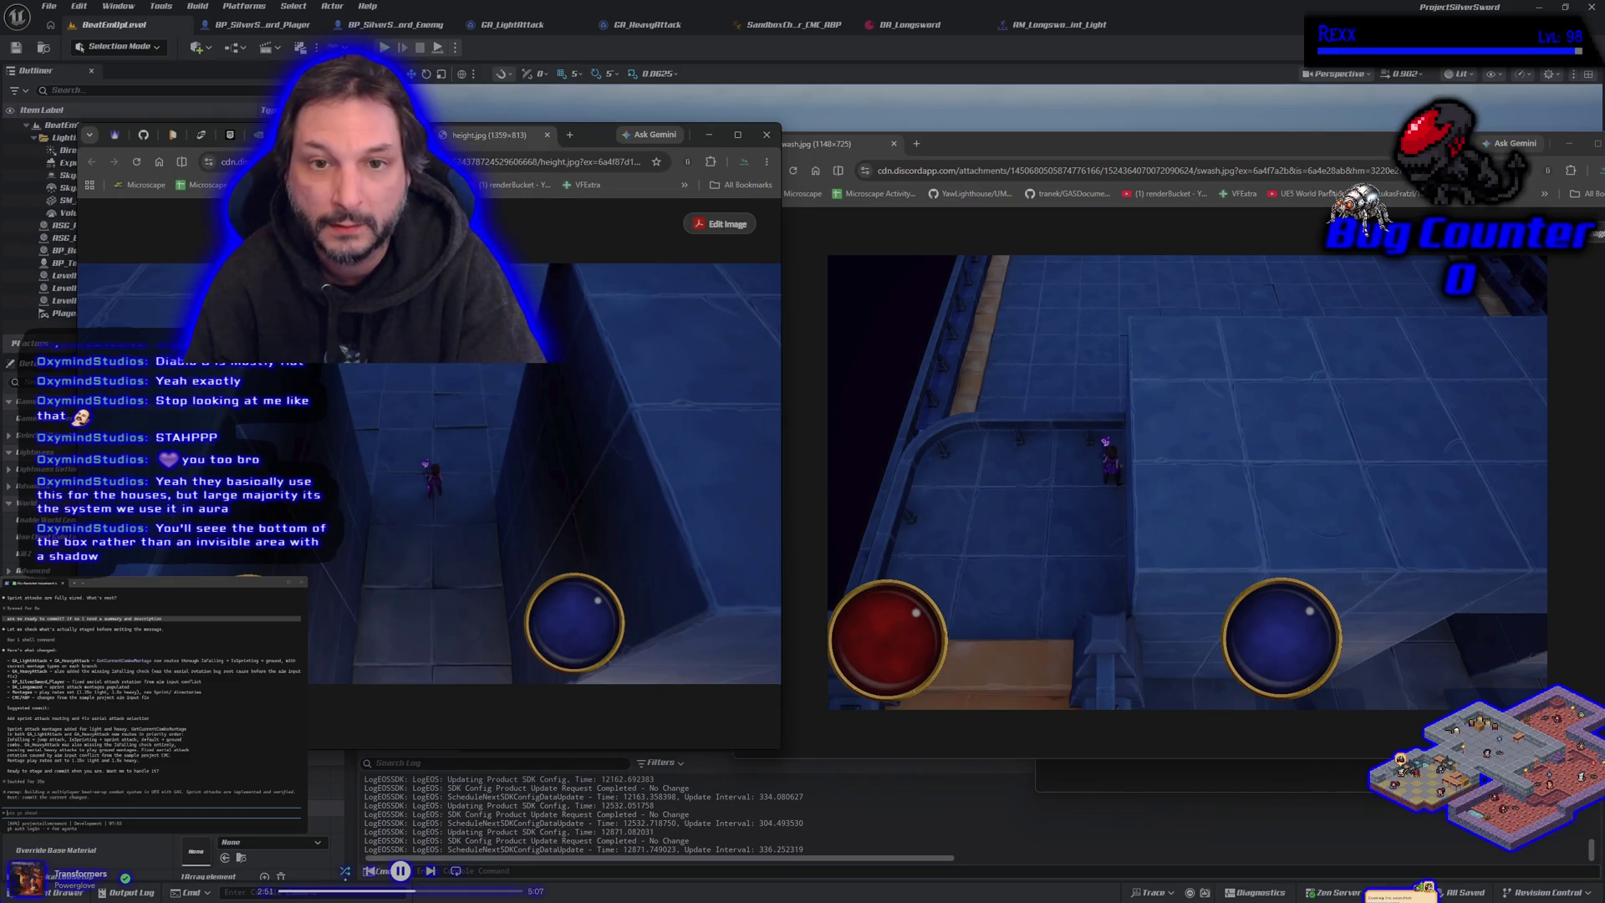
{"action": "key", "text": "ctrl+Tab"}
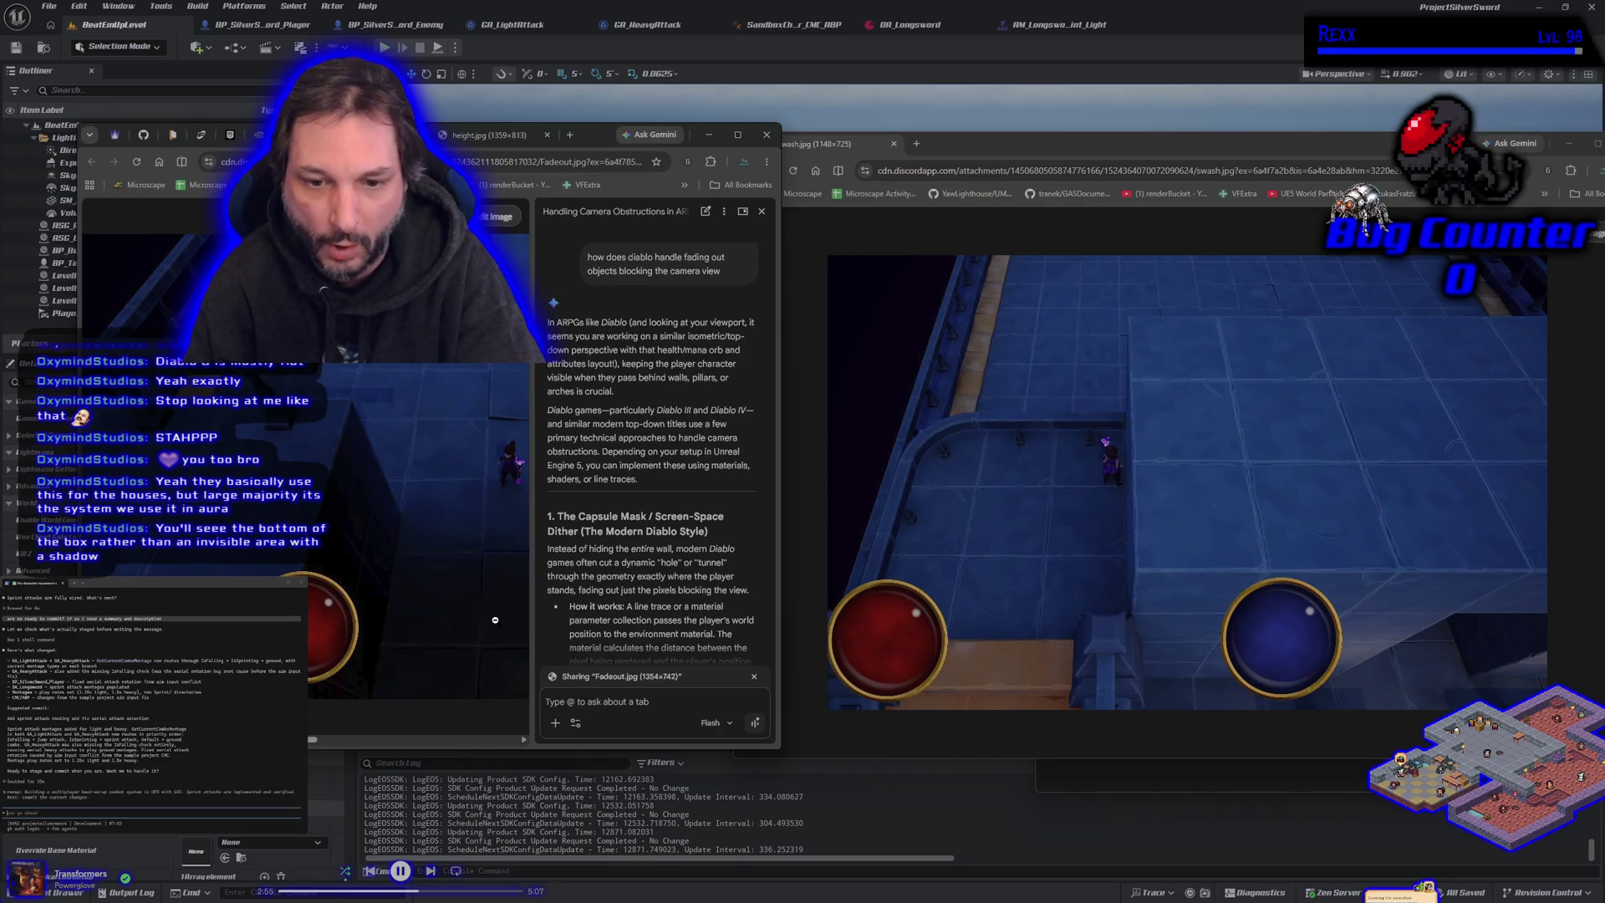
{"action": "key", "text": "ctrl+Tab"}
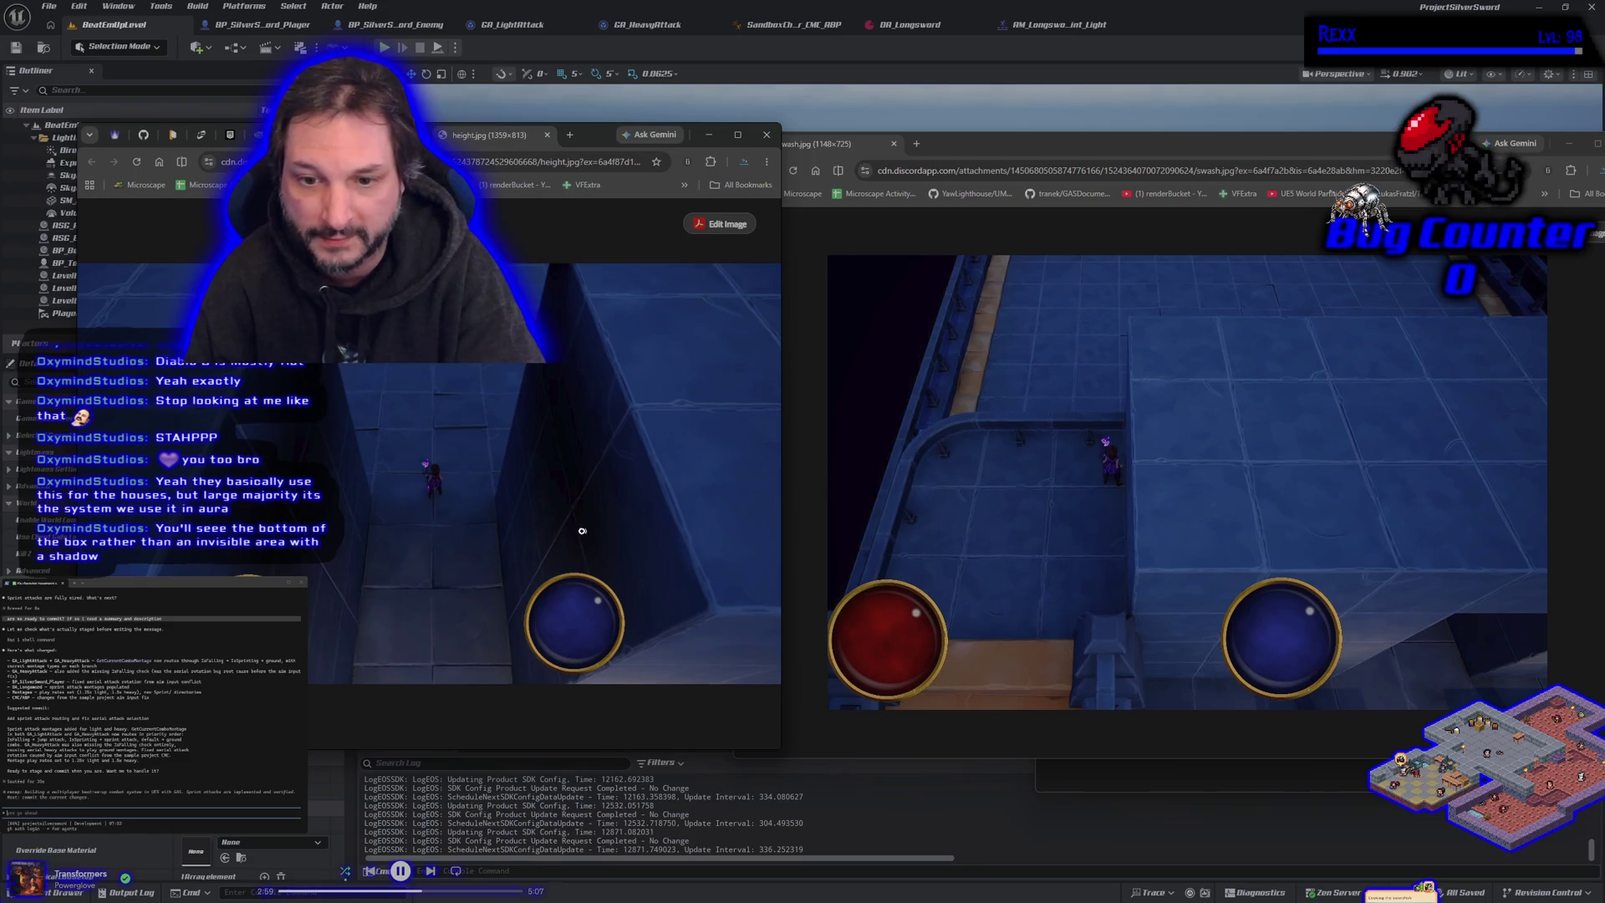
{"action": "key", "text": "ctrl+Tab"}
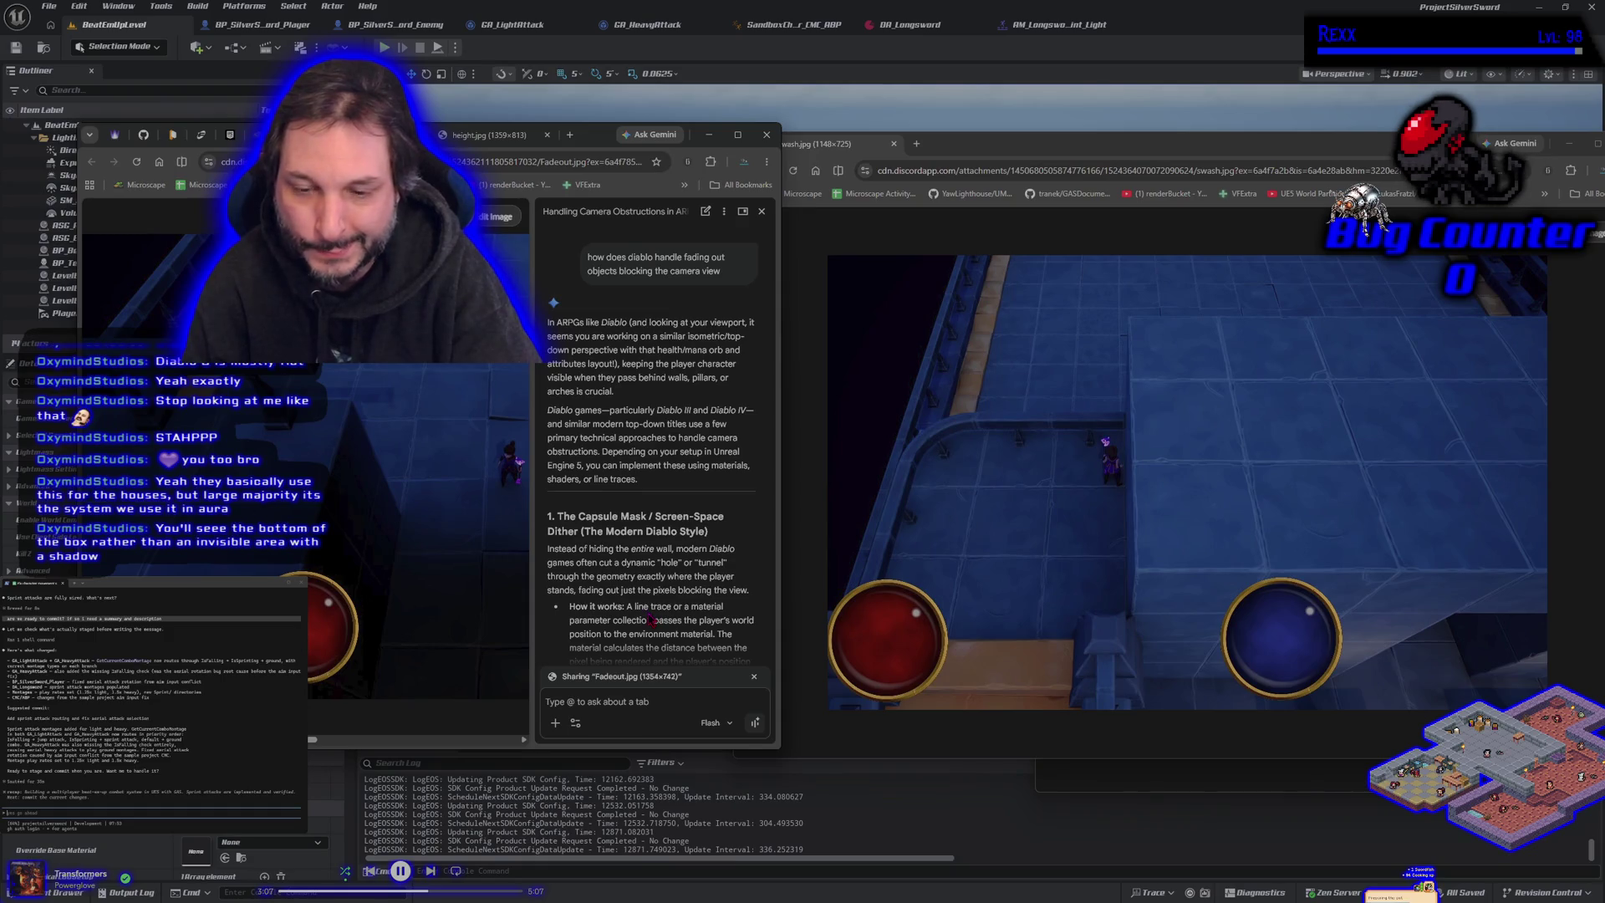
Step: Scroll through Gemini's camera-obstruction answer, then close the height.jpg image tab
{"action": "scroll", "coordinate": [648, 619], "scroll_direction": "down", "scroll_amount": 3}
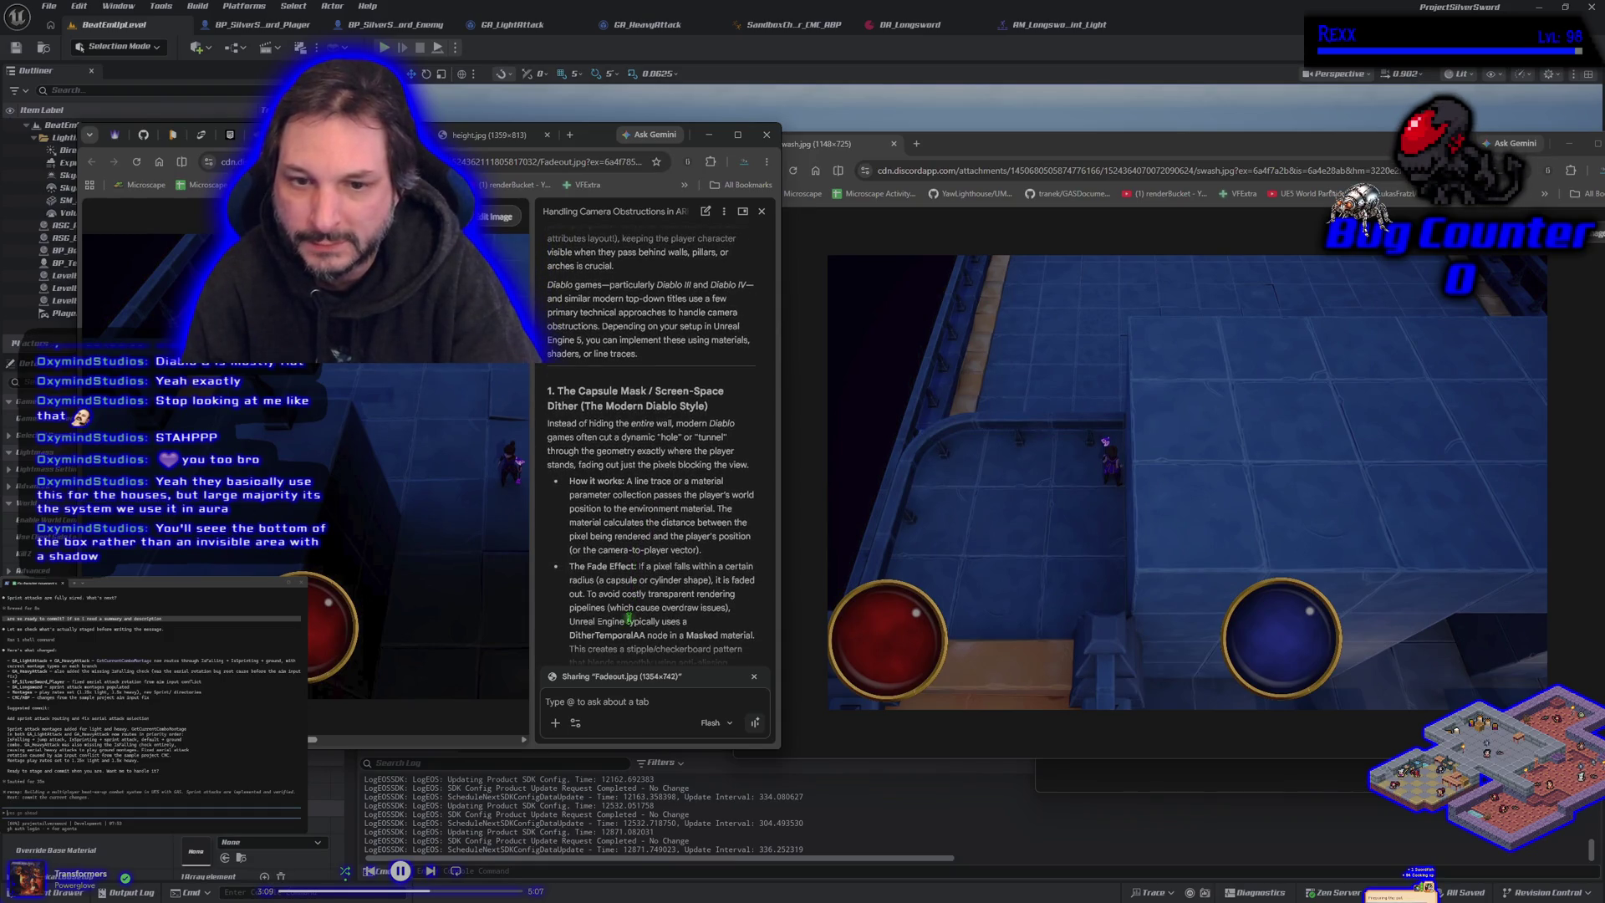
{"action": "scroll", "coordinate": [629, 620], "scroll_direction": "up", "scroll_amount": 2}
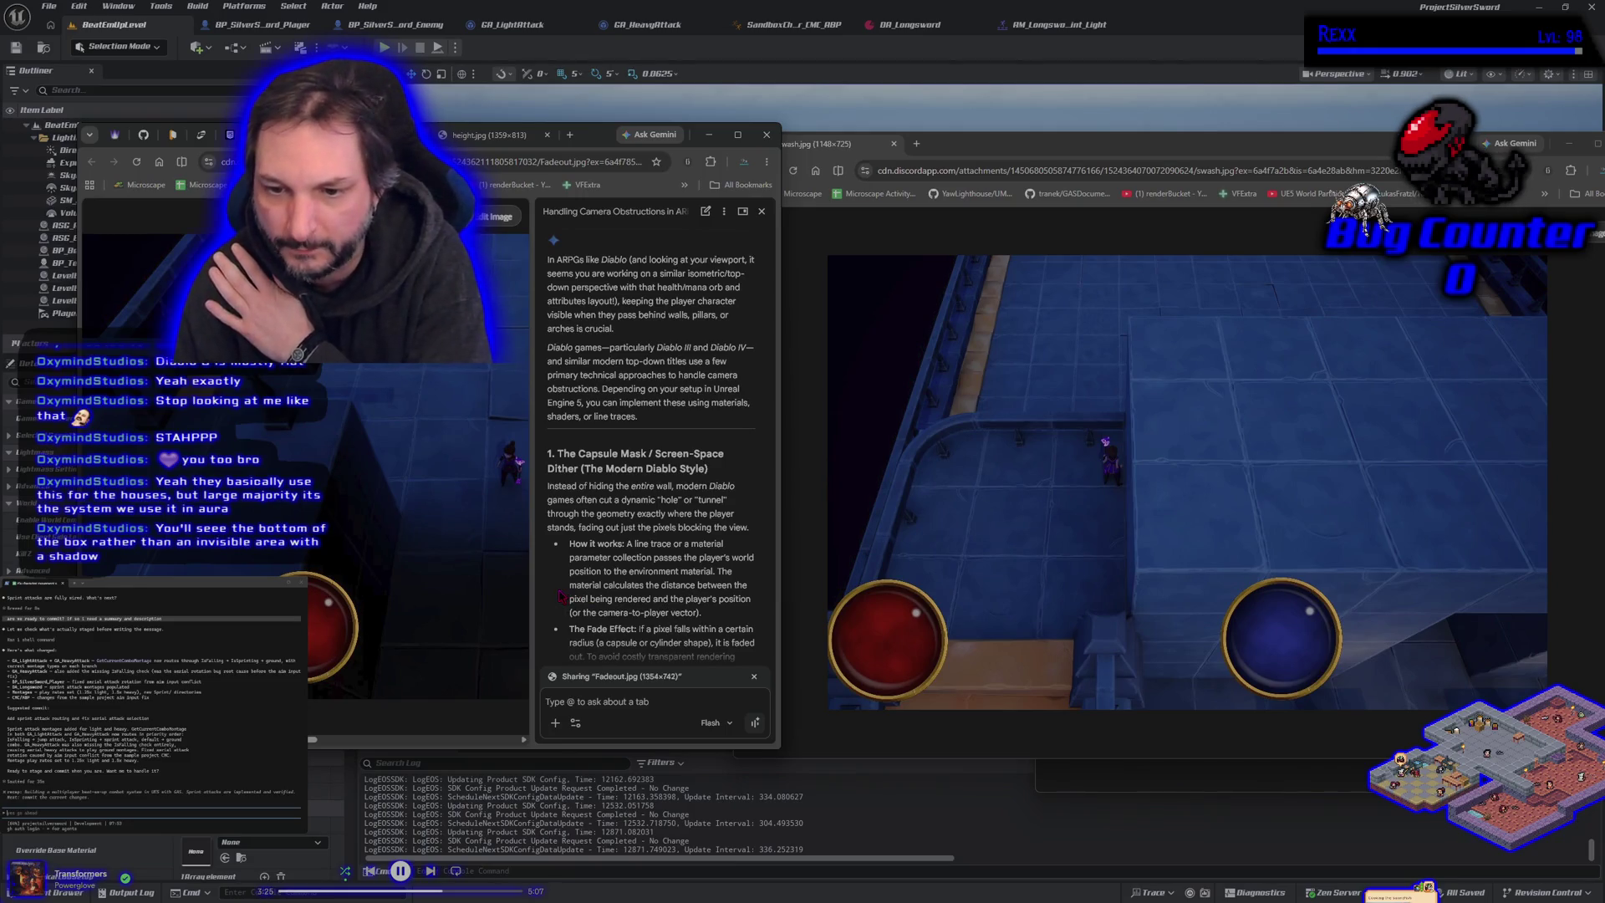
{"action": "scroll", "coordinate": [561, 596], "scroll_direction": "down", "scroll_amount": 5}
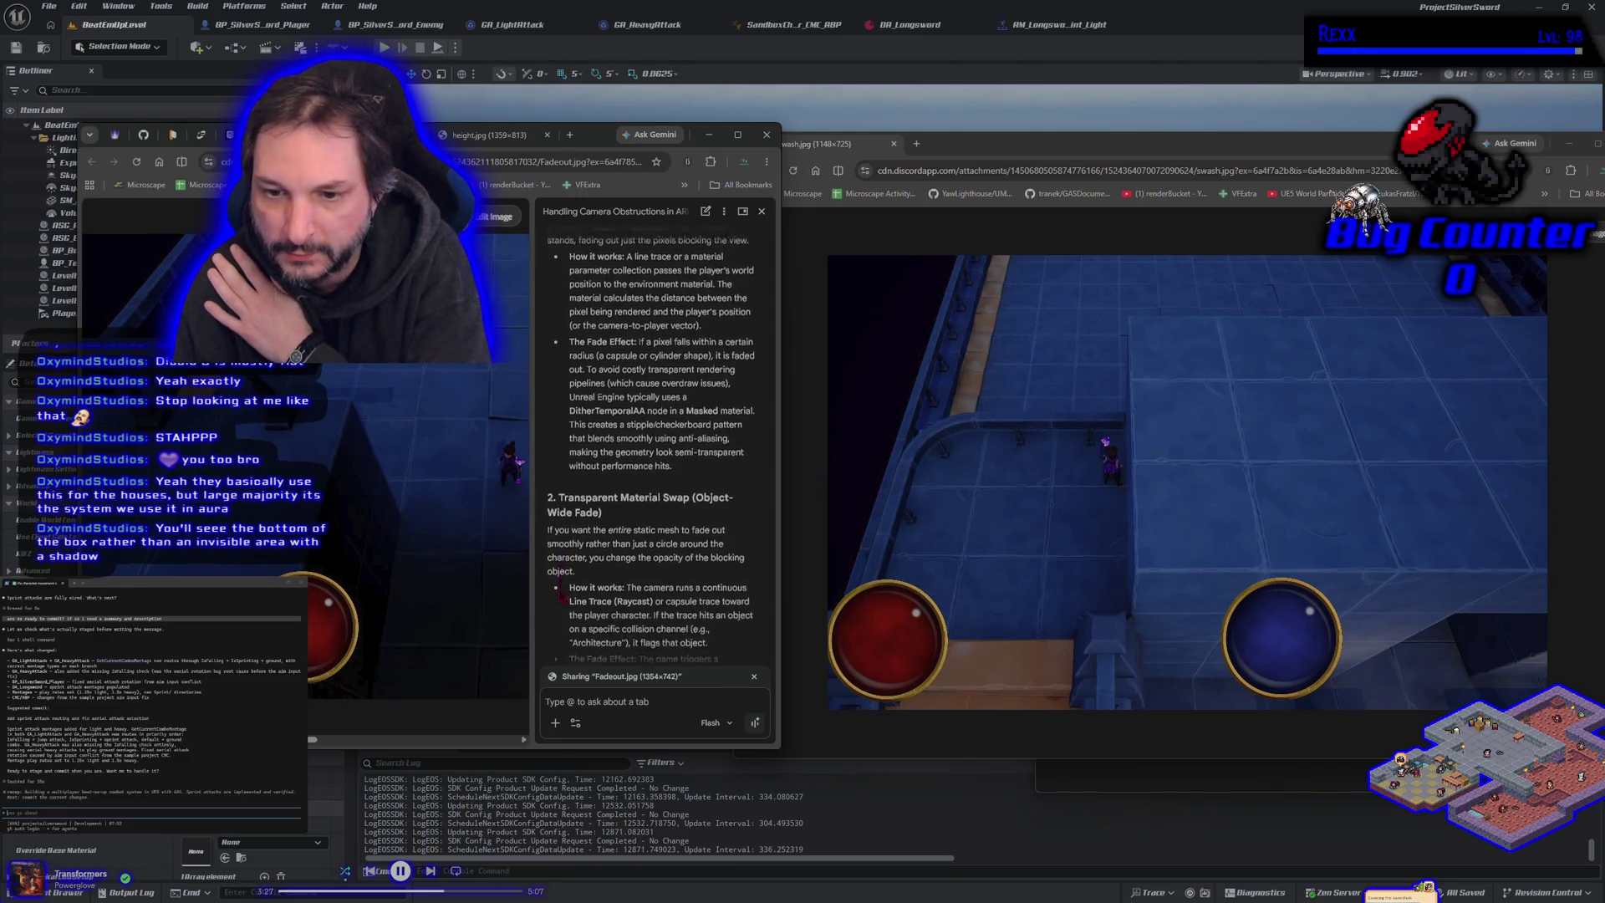
{"action": "scroll", "coordinate": [561, 596], "scroll_direction": "down", "scroll_amount": 8}
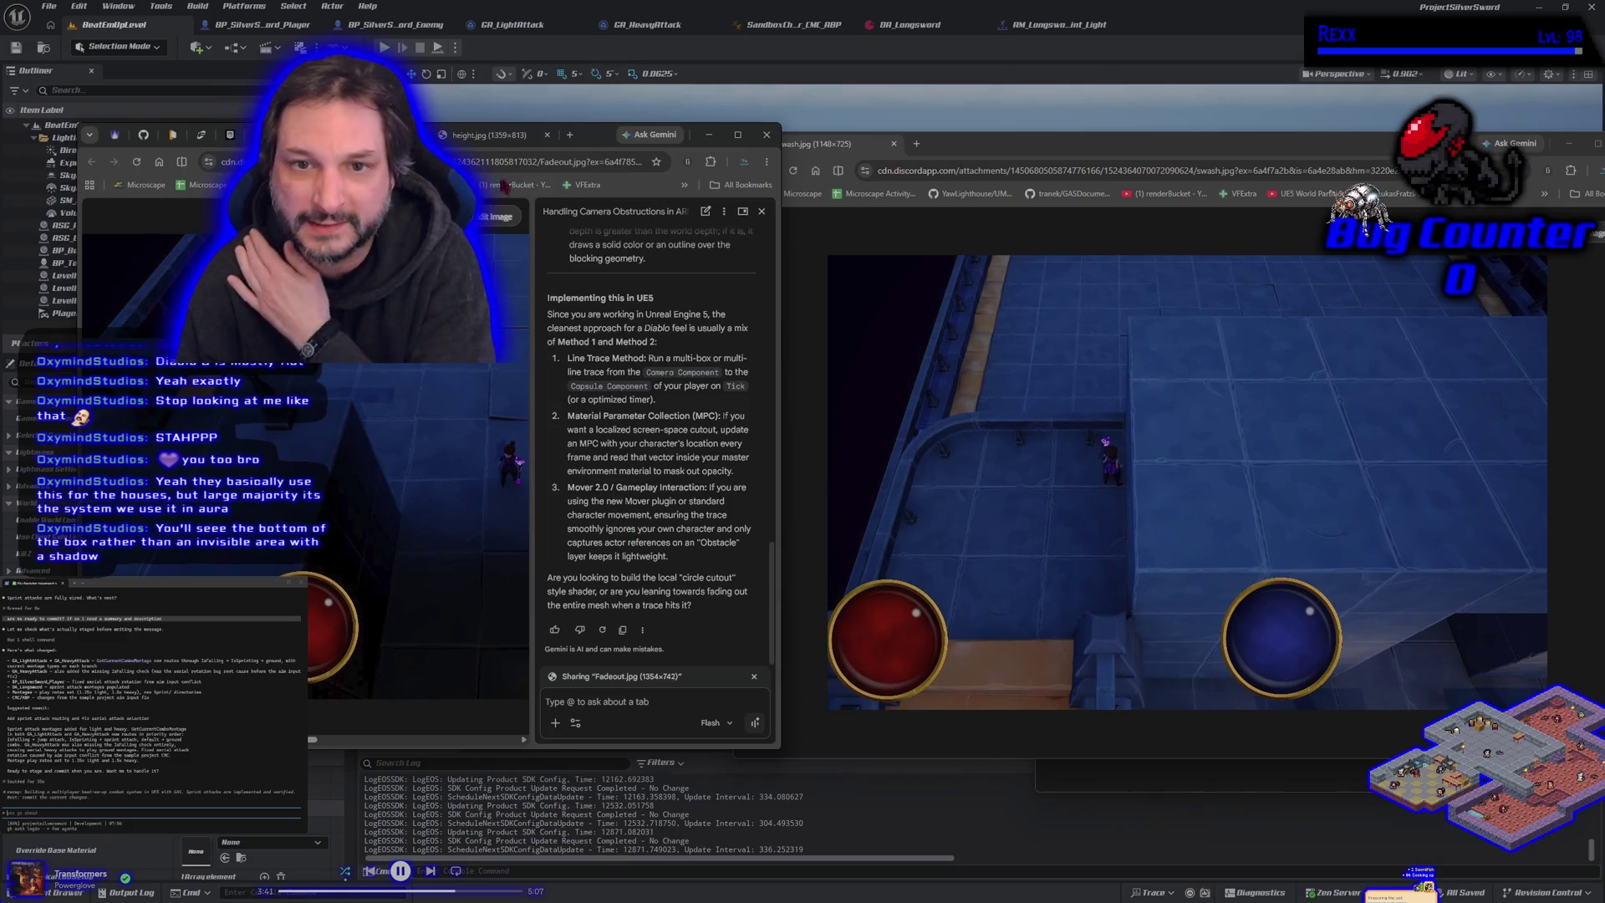
{"action": "left_click", "coordinate": [501, 136]}
{"action": "left_click", "coordinate": [547, 135]}
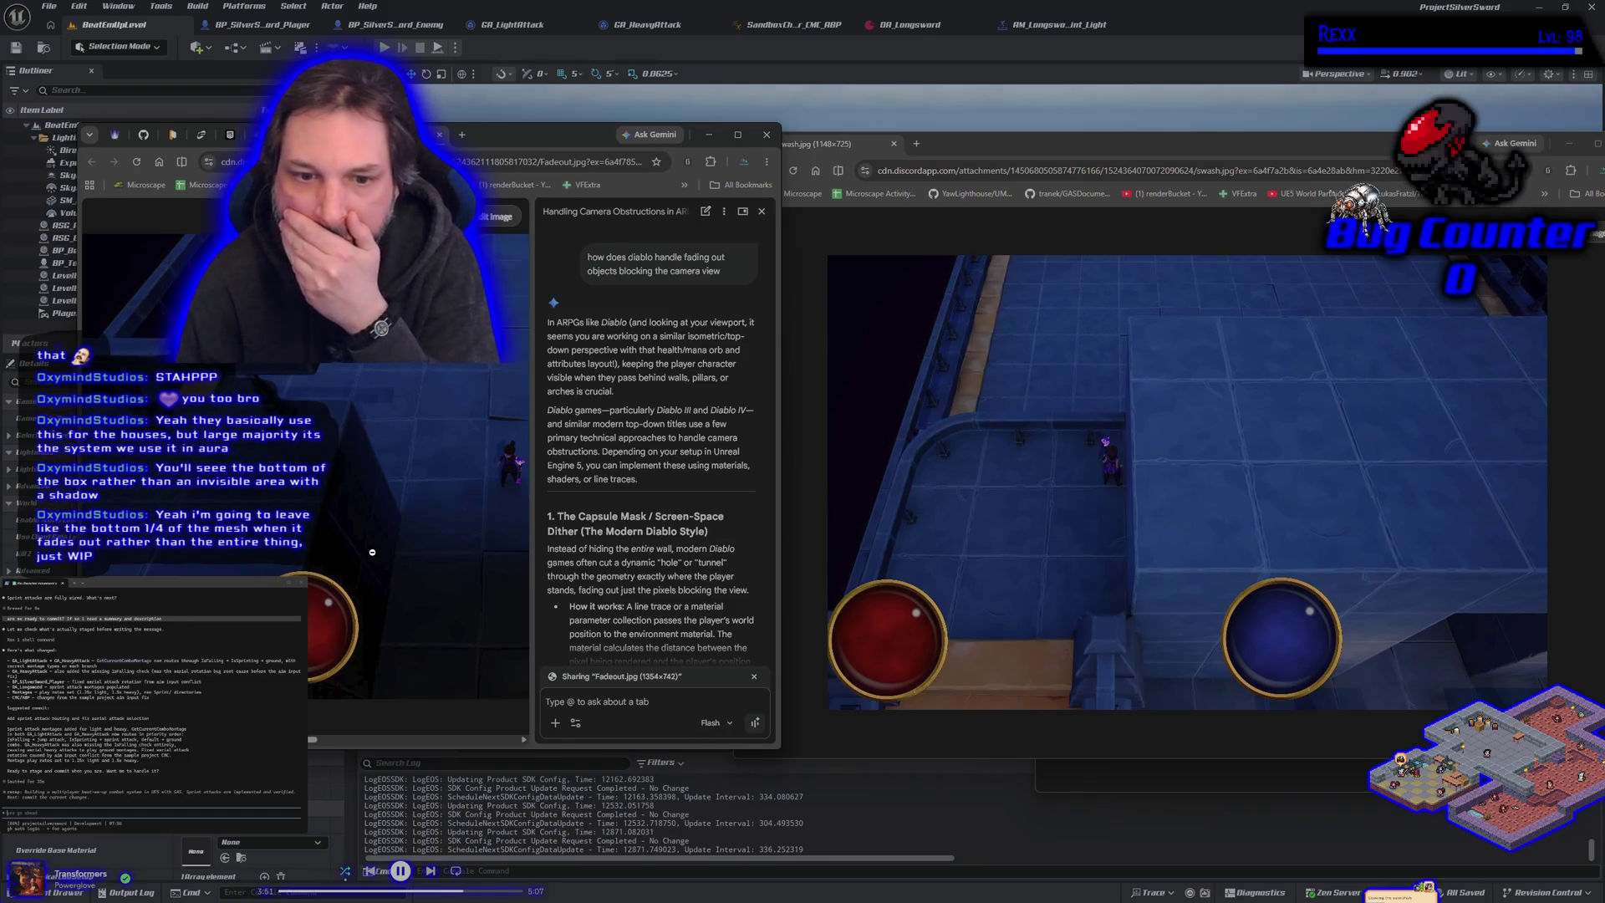
Step: Drag the browser window's right edge outward so the image and answer fit
{"action": "left_click_drag", "start_coordinate": [782, 389], "coordinate": [1080, 413]}
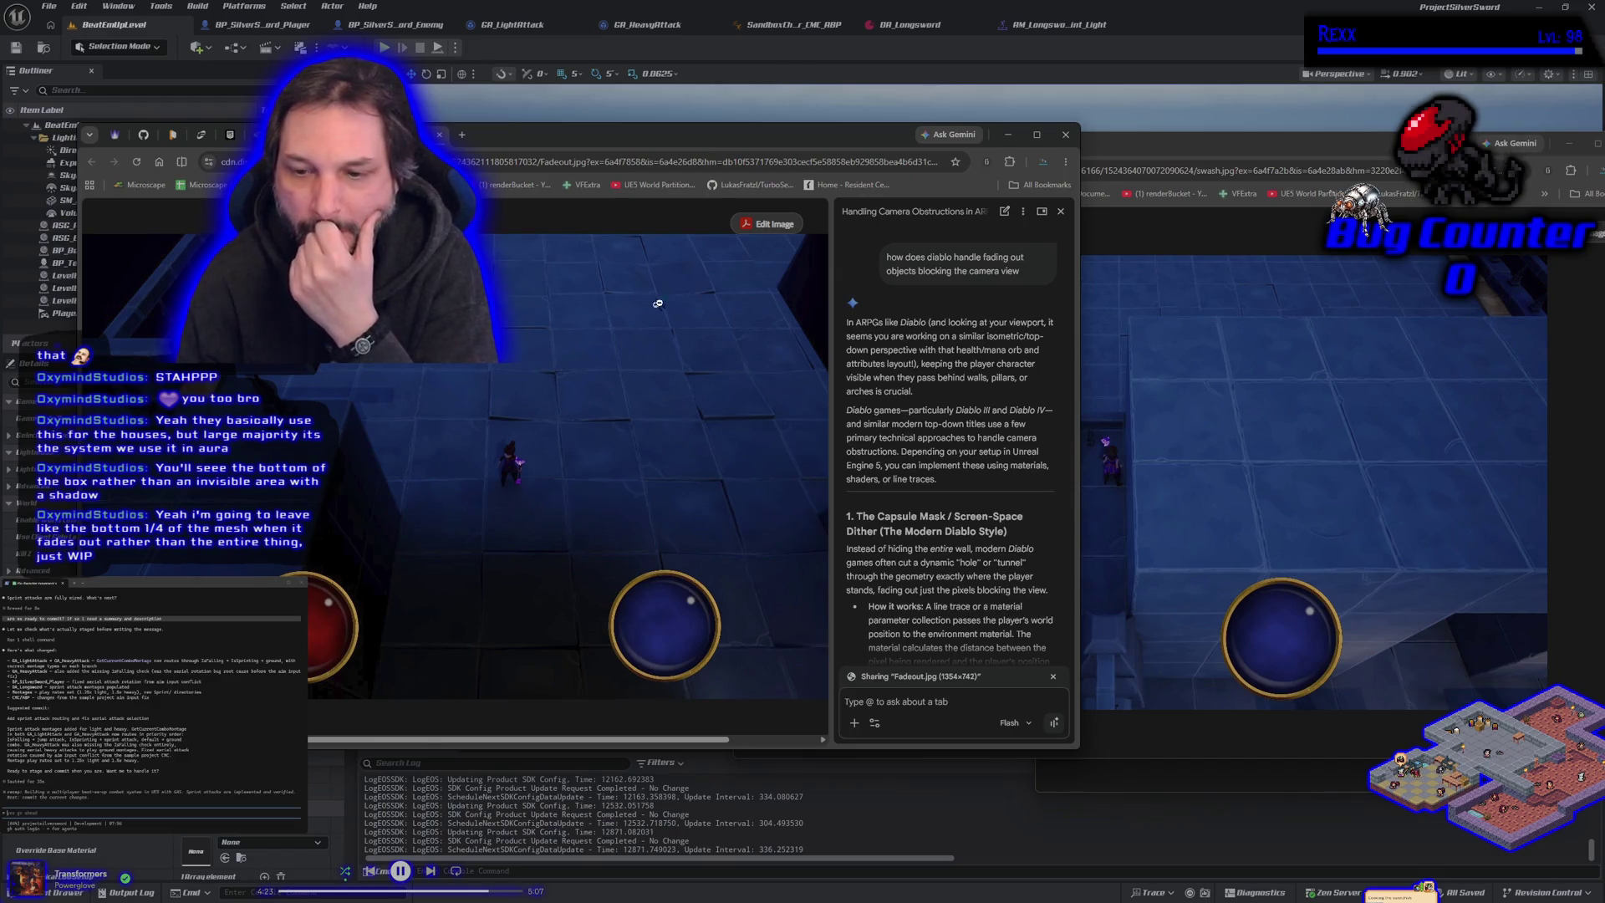
Step: Switch to the swash.jpg Chrome window showing the top-down doorway view
{"action": "key", "text": "alt+Tab"}
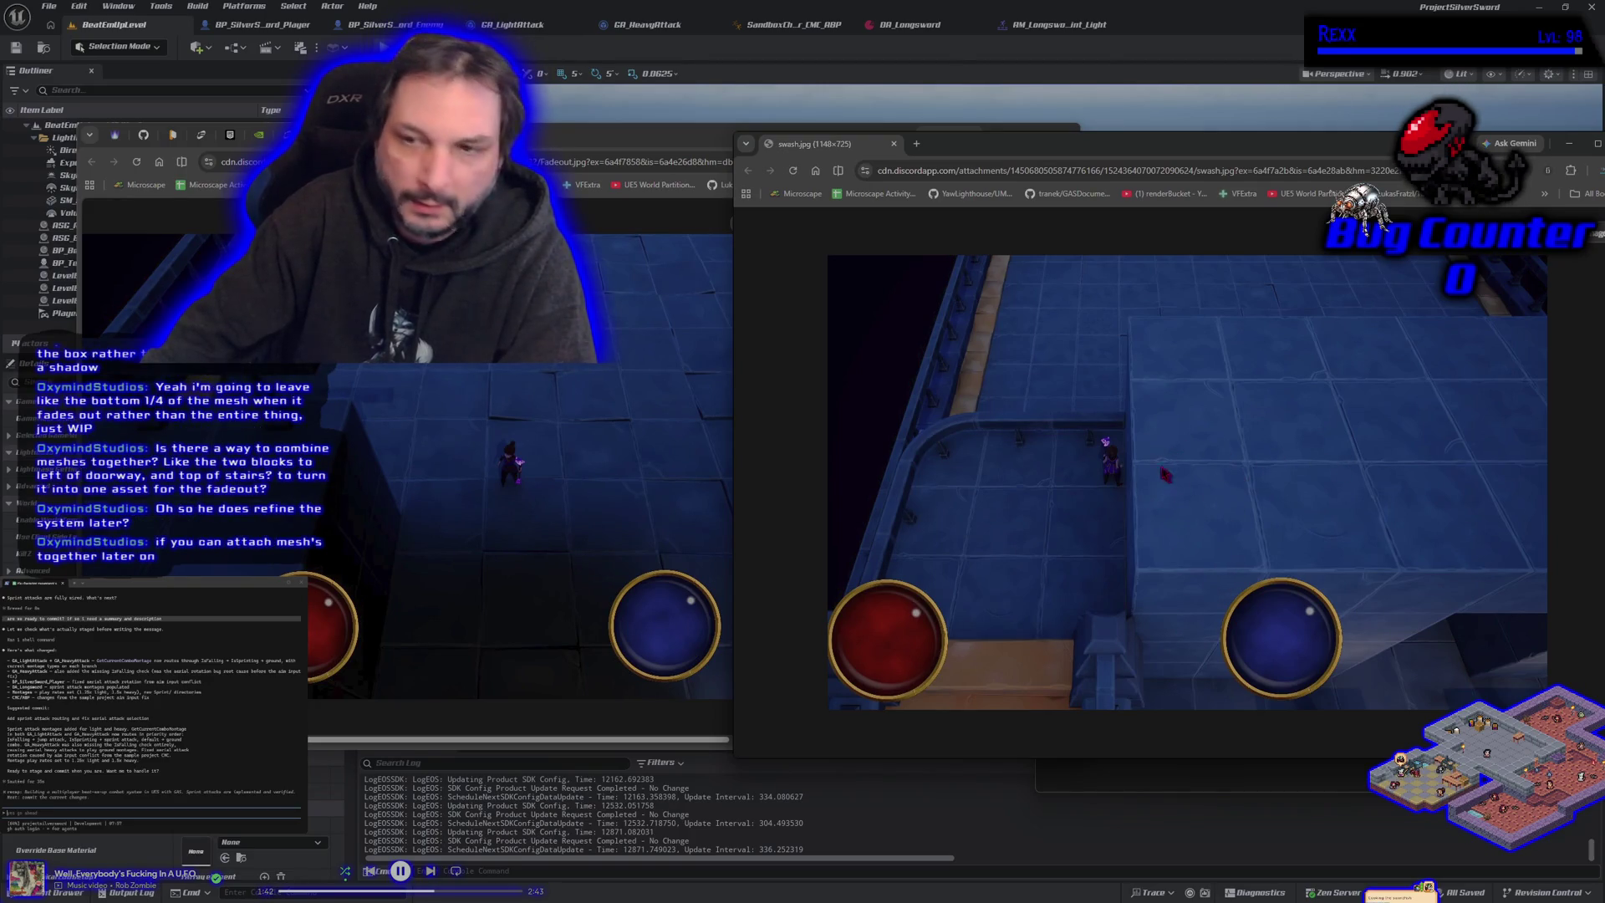
Step: Back in Unreal Editor, spawn a test Cube from Quickly Add, delete it, and check the Build menu
{"action": "left_click", "coordinate": [635, 109]}
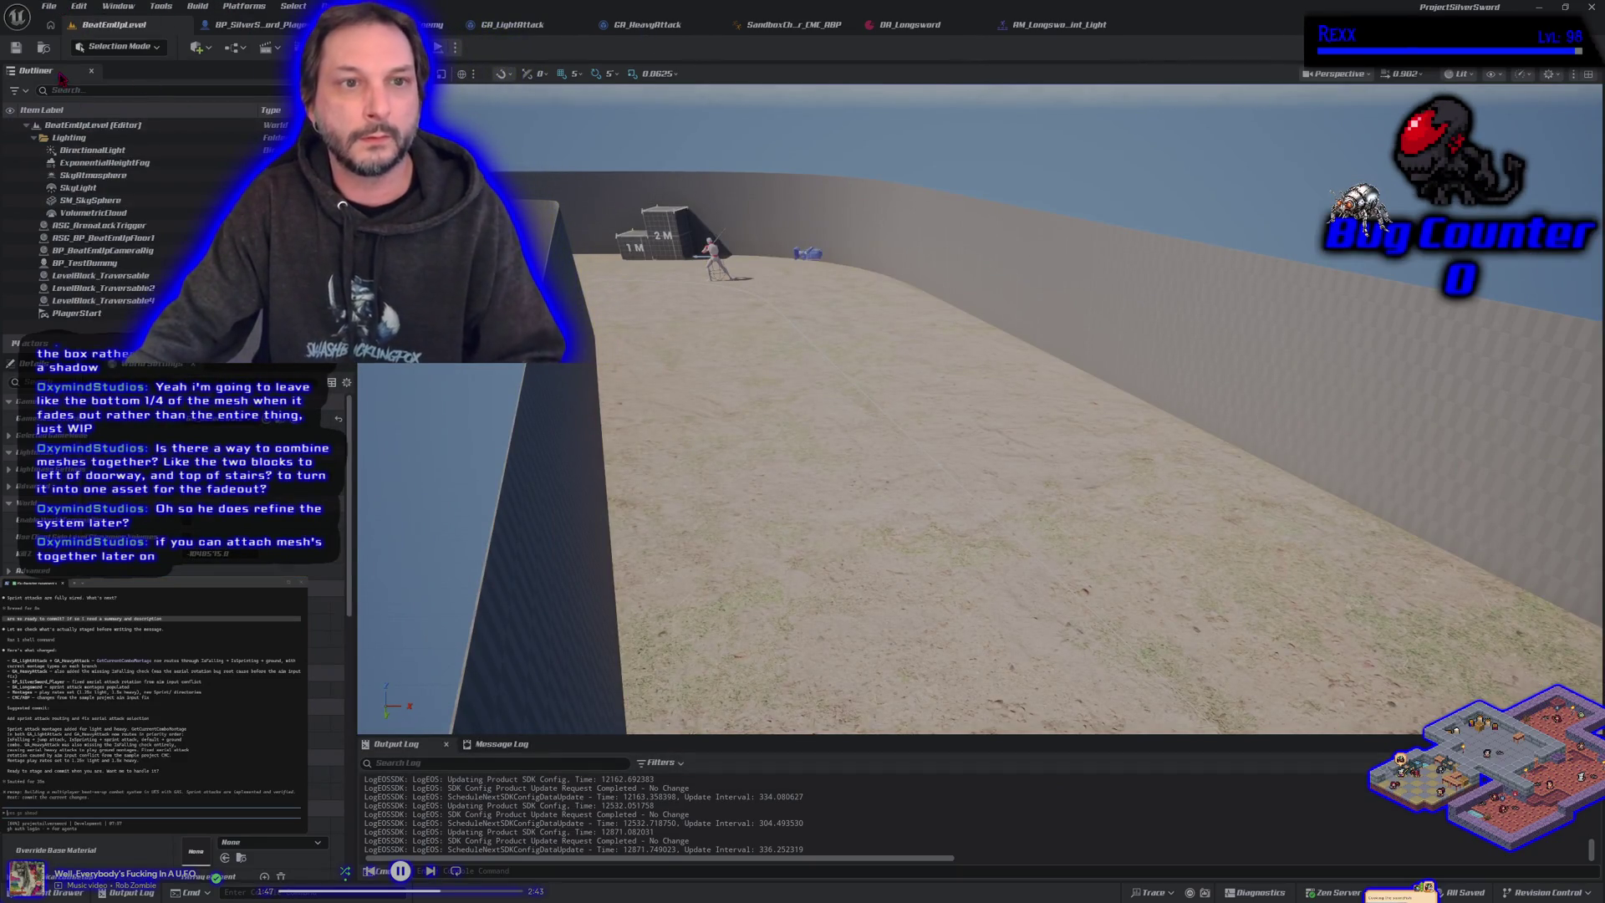
{"action": "left_click", "coordinate": [208, 47]}
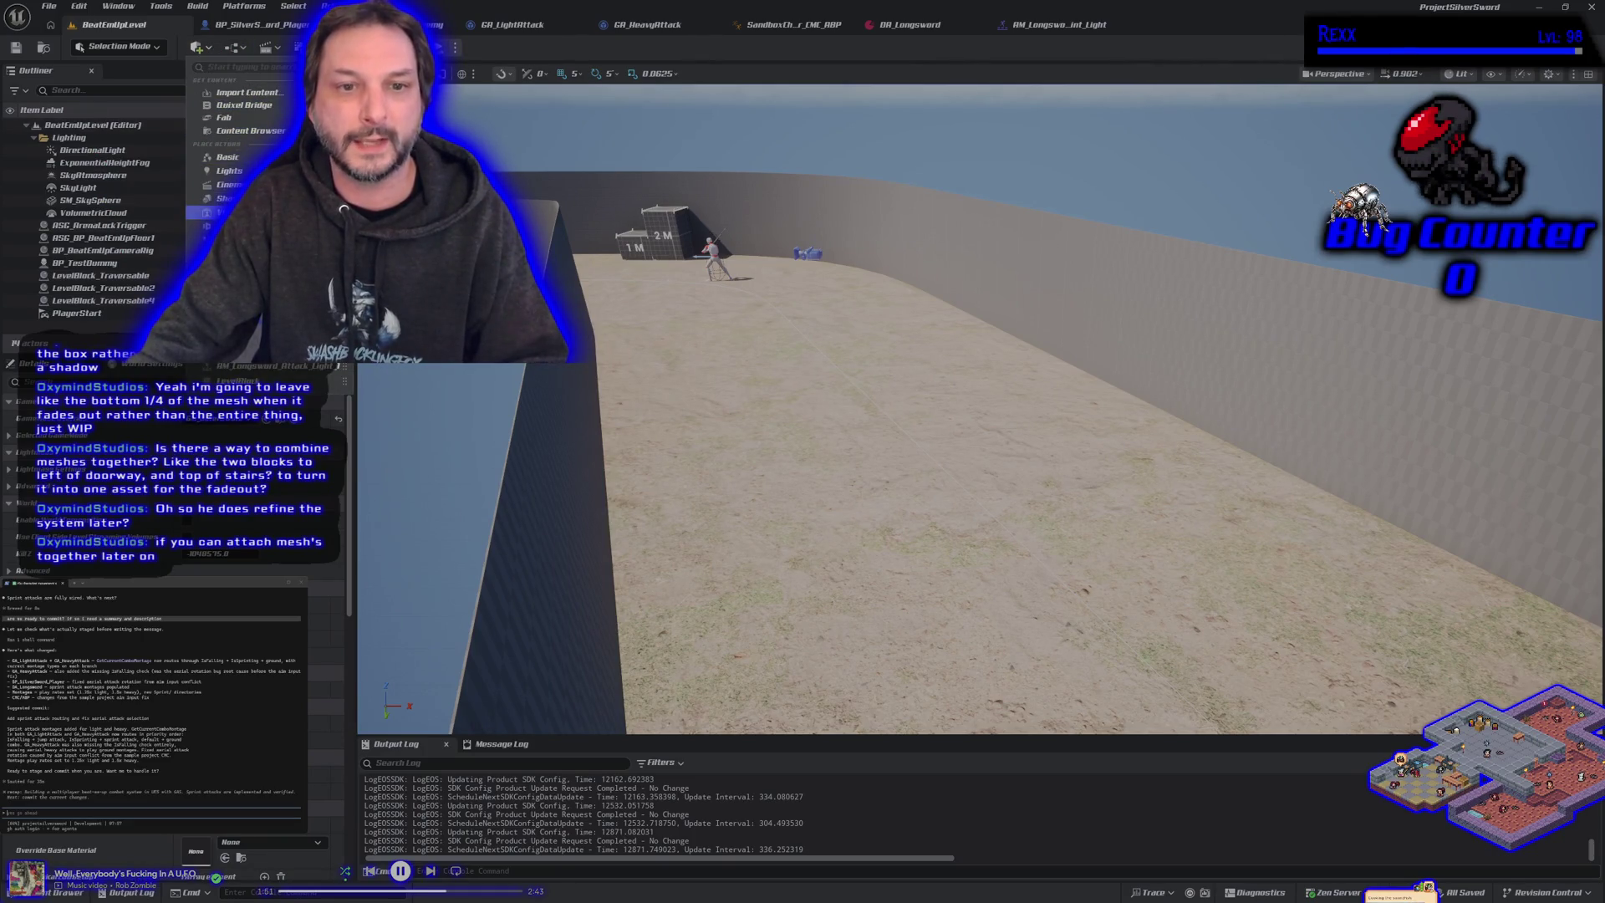
{"action": "mouse_move", "coordinate": [334, 201]}
{"action": "left_mouse_down"}
{"action": "mouse_move", "coordinate": [825, 420]}
{"action": "mouse_move", "coordinate": [834, 541]}
{"action": "left_mouse_up"}
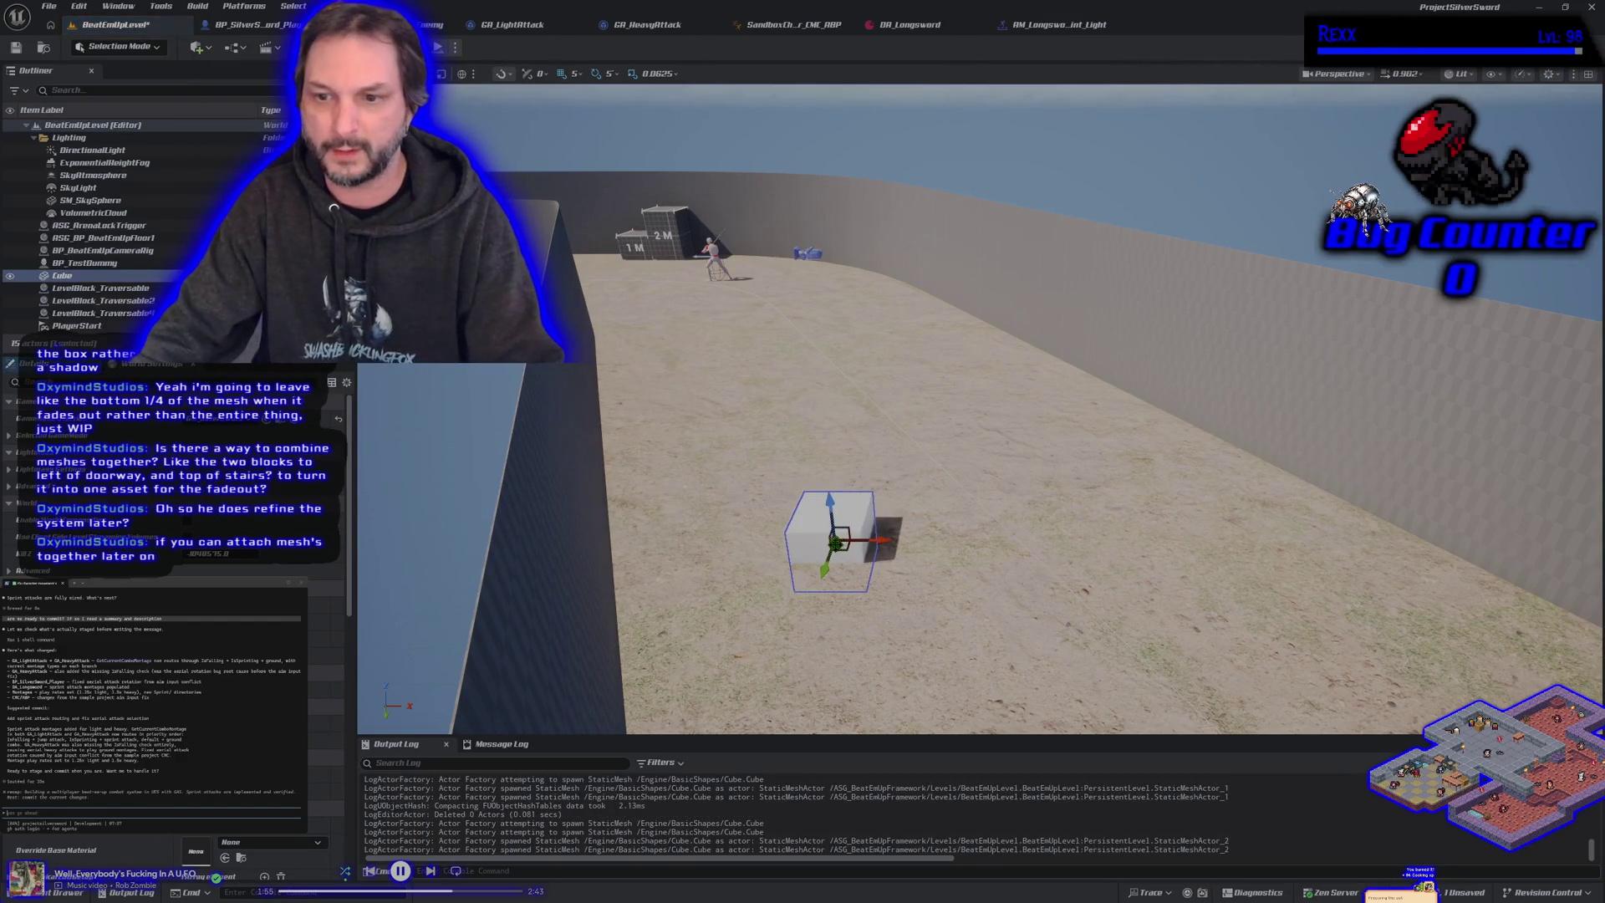
{"action": "key", "text": "Delete"}
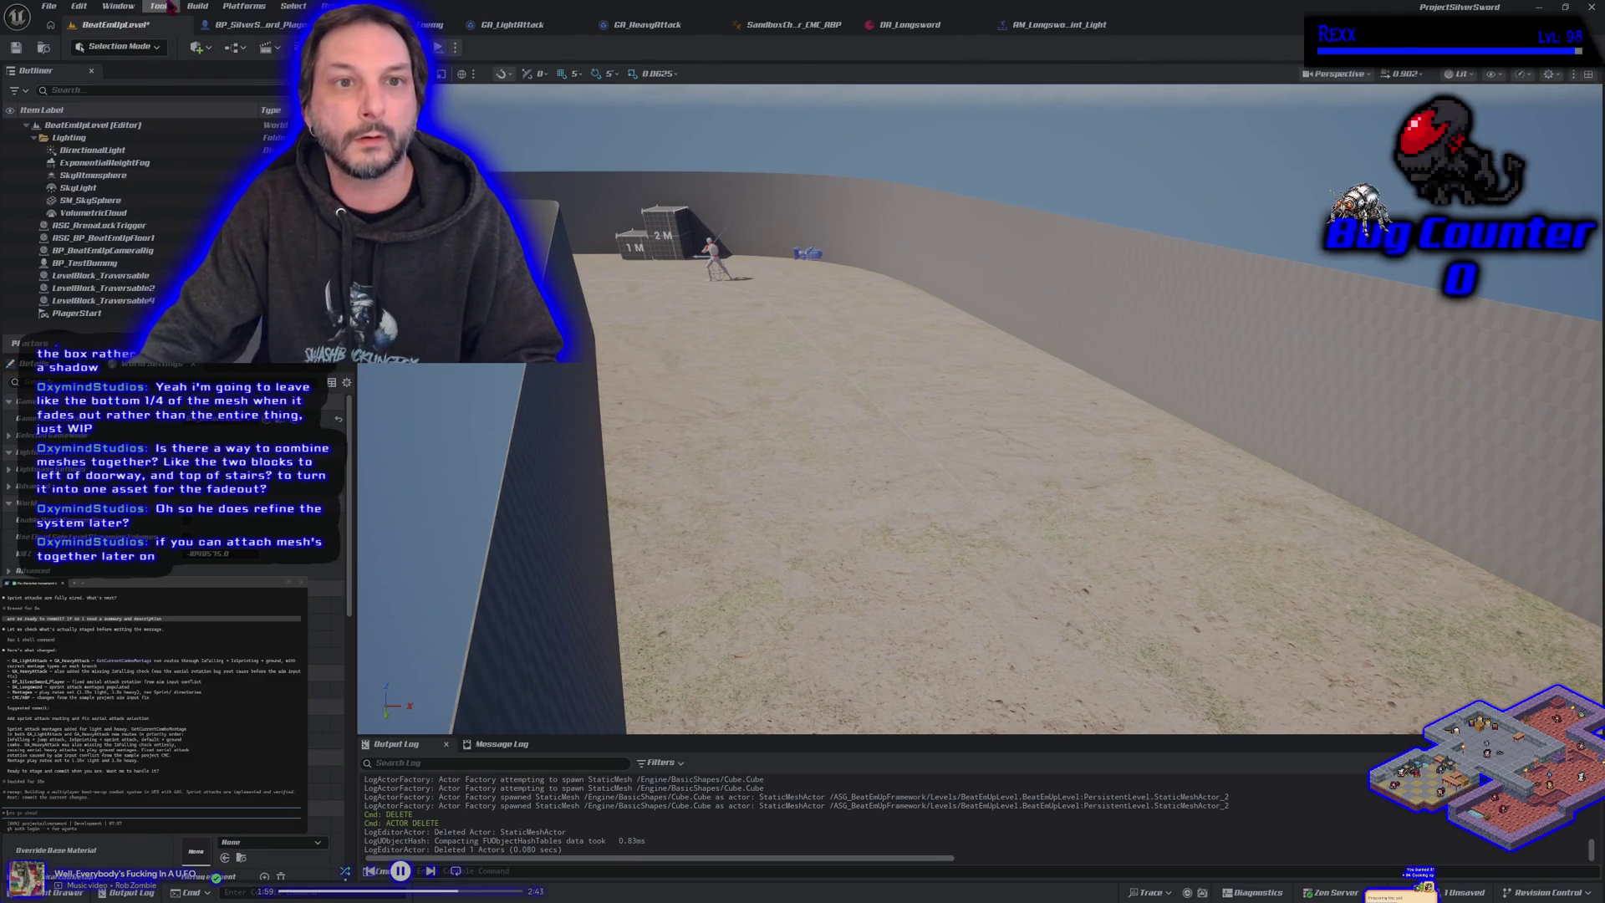
{"action": "left_click", "coordinate": [199, 6]}
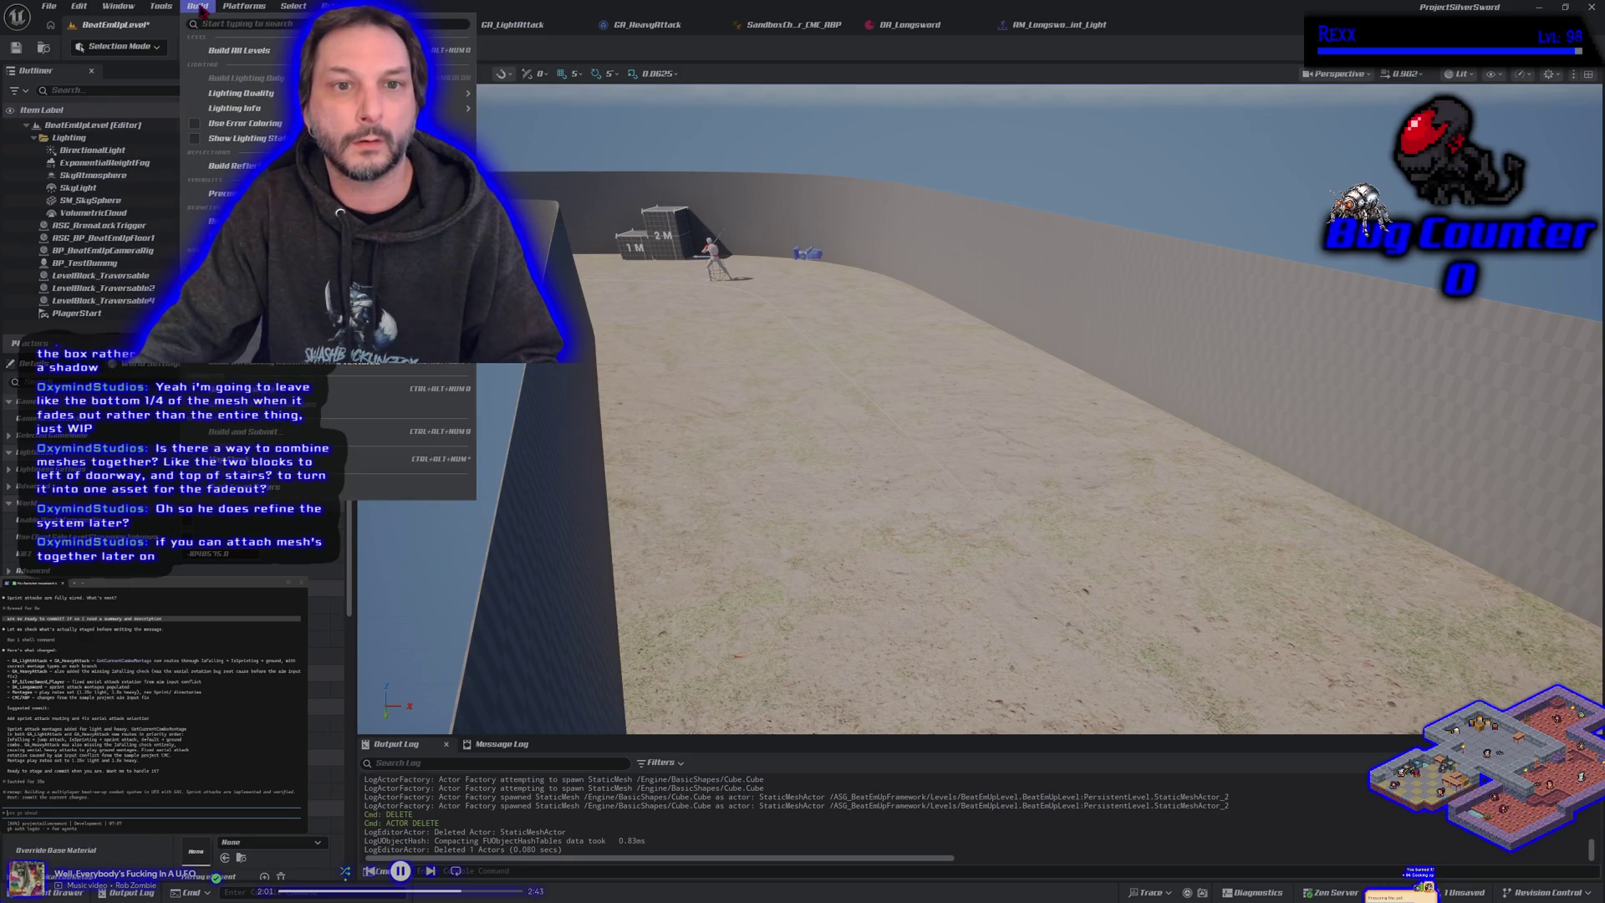
Step: Place an SM_Cube in the level, found by searching 'cube' in the Content Drawer
{"action": "left_click", "coordinate": [199, 7]}
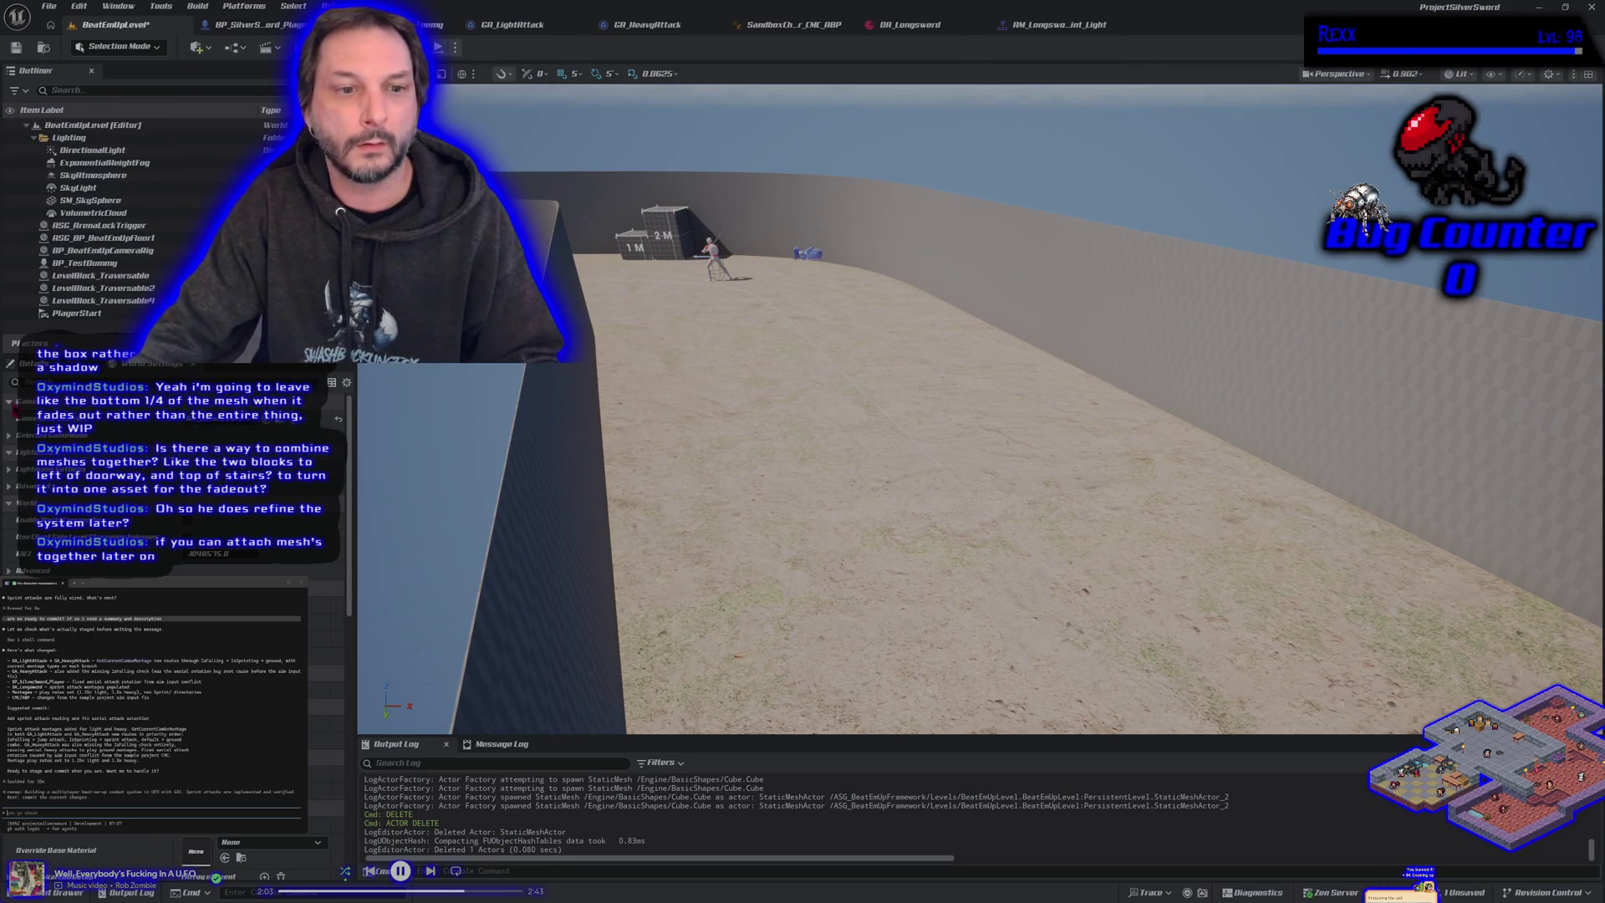
{"action": "key", "text": "ctrl+space"}
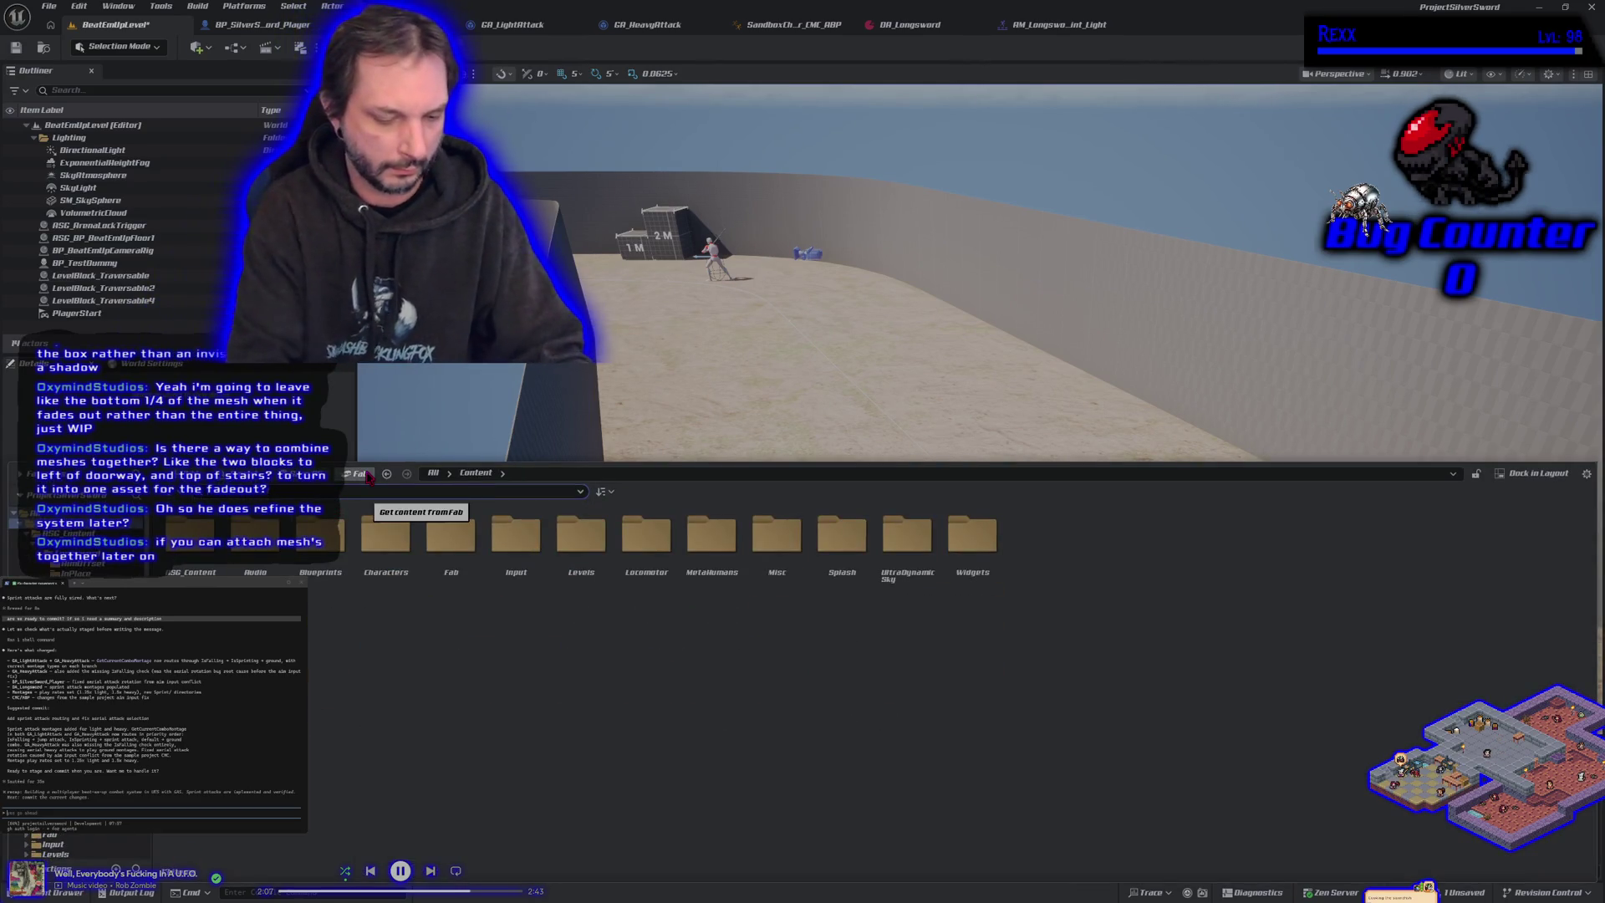
{"action": "type", "text": "cube"}
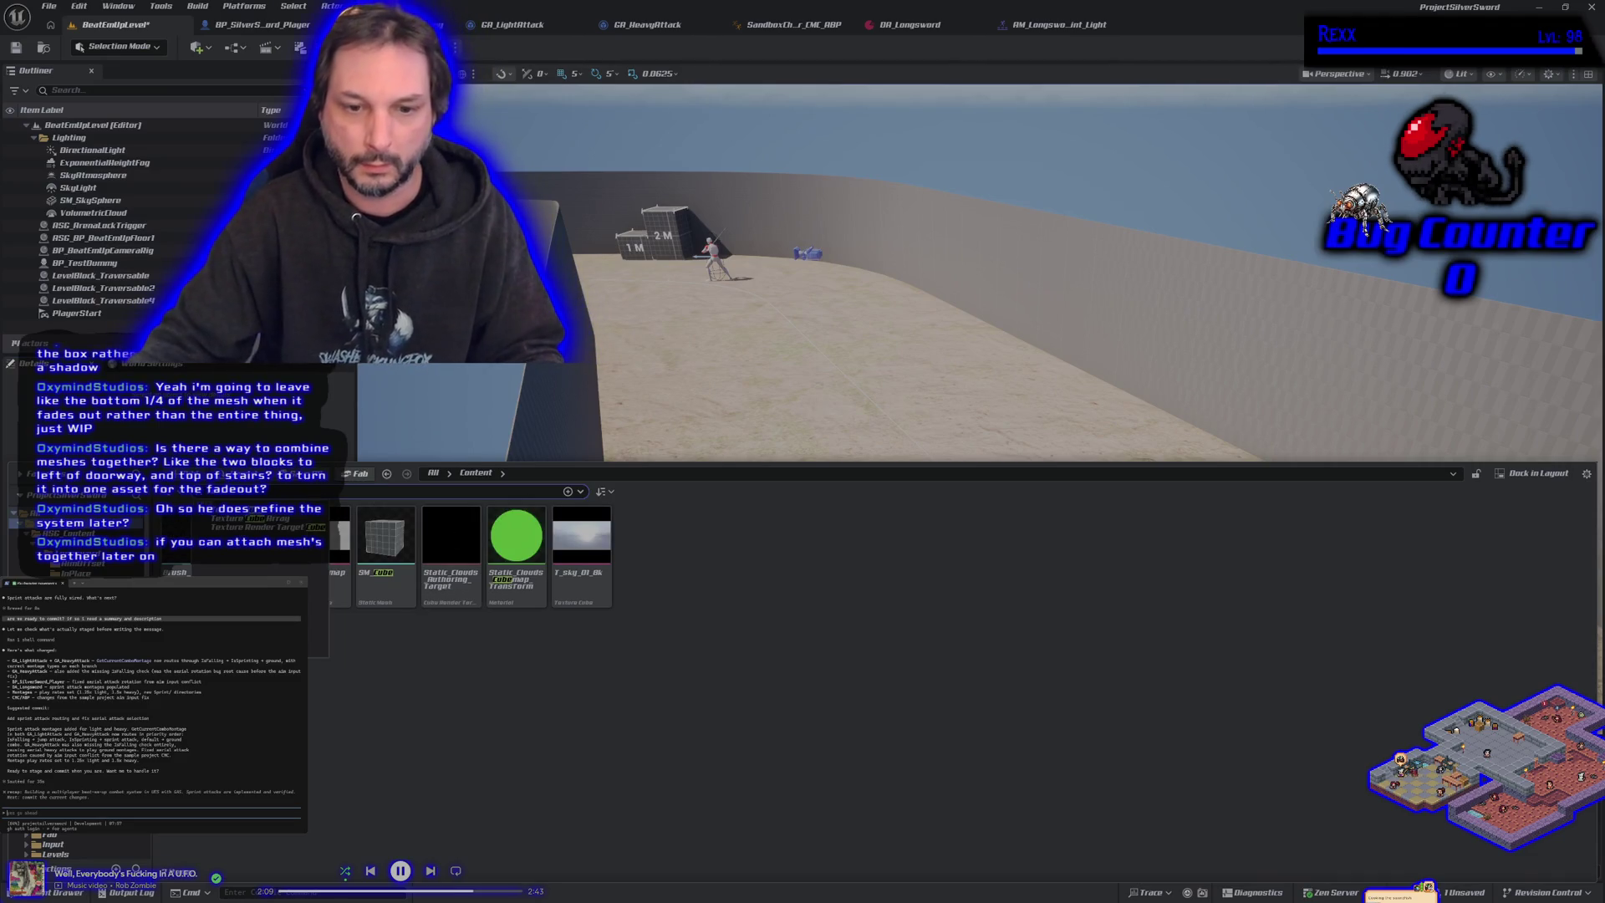
{"action": "left_click_drag", "start_coordinate": [385, 547], "coordinate": [783, 407]}
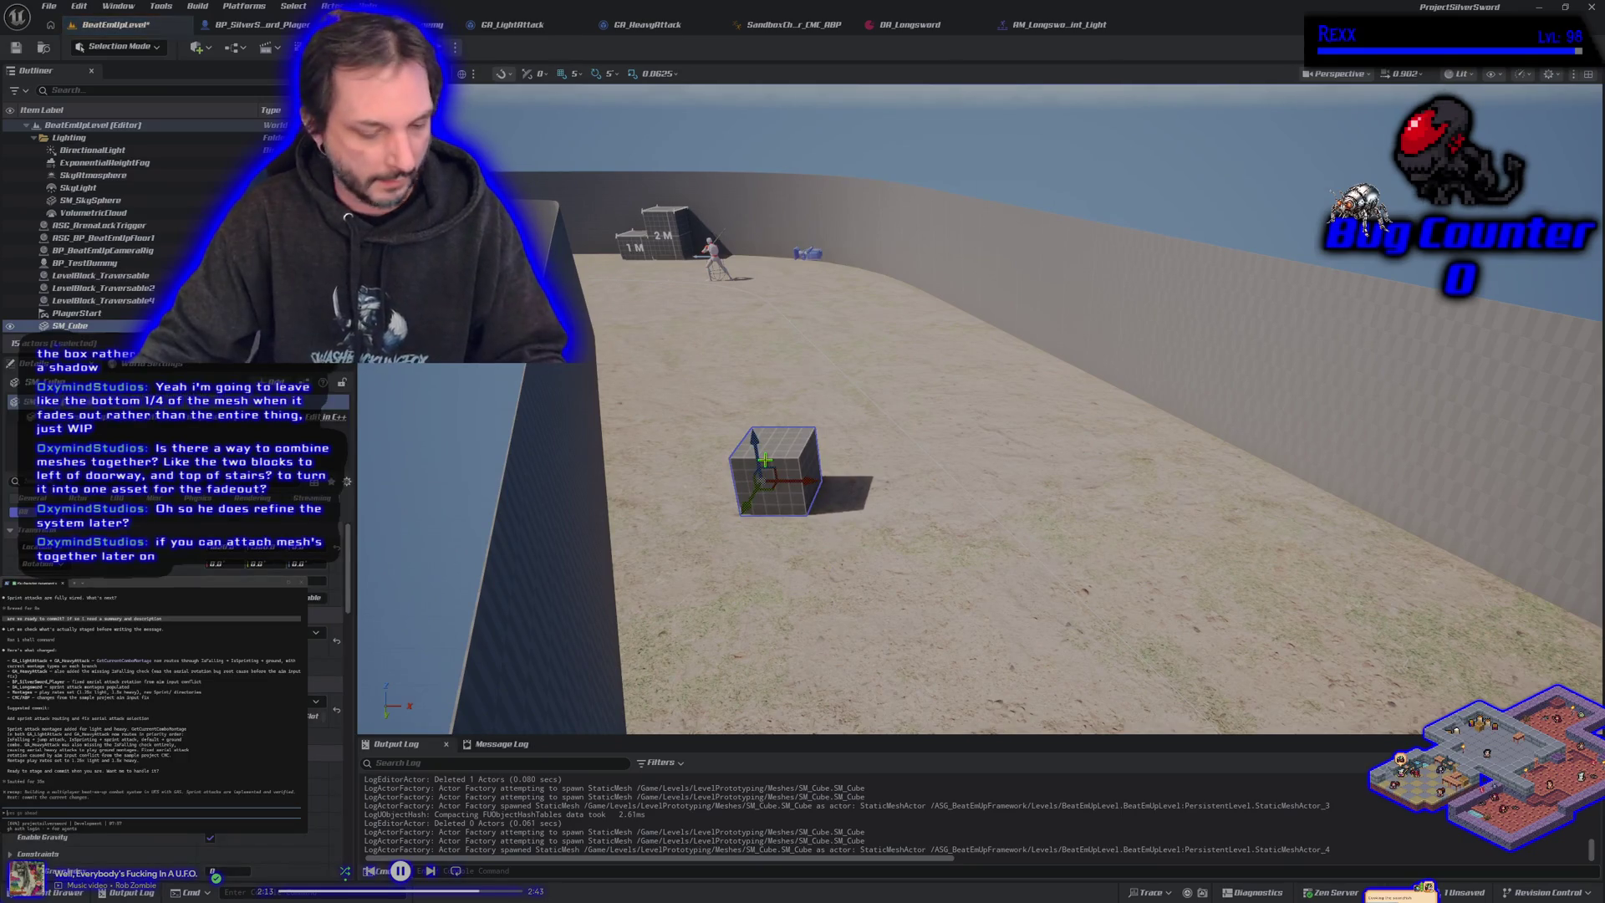
Step: Duplicate the cube along X, snap the copy flush against it, and select both
{"action": "left_click_drag", "start_coordinate": [811, 484], "coordinate": [871, 498], "text": "alt"}
{"action": "scroll", "coordinate": [872, 499], "scroll_direction": "down", "scroll_amount": 1}
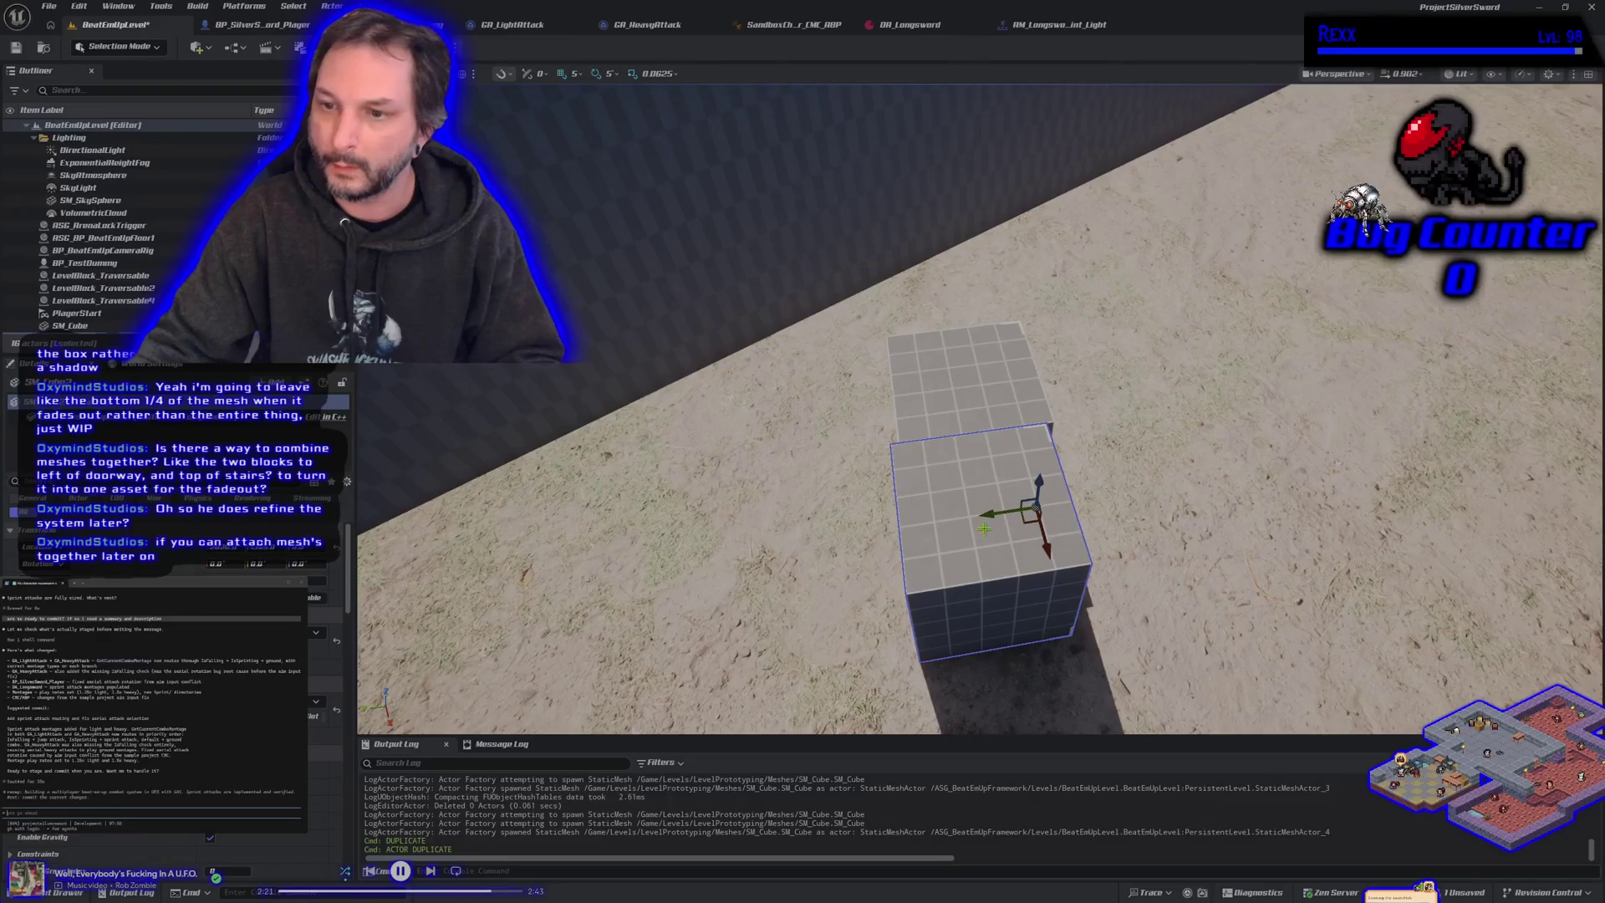
{"action": "left_click_drag", "start_coordinate": [980, 516], "coordinate": [1055, 516]}
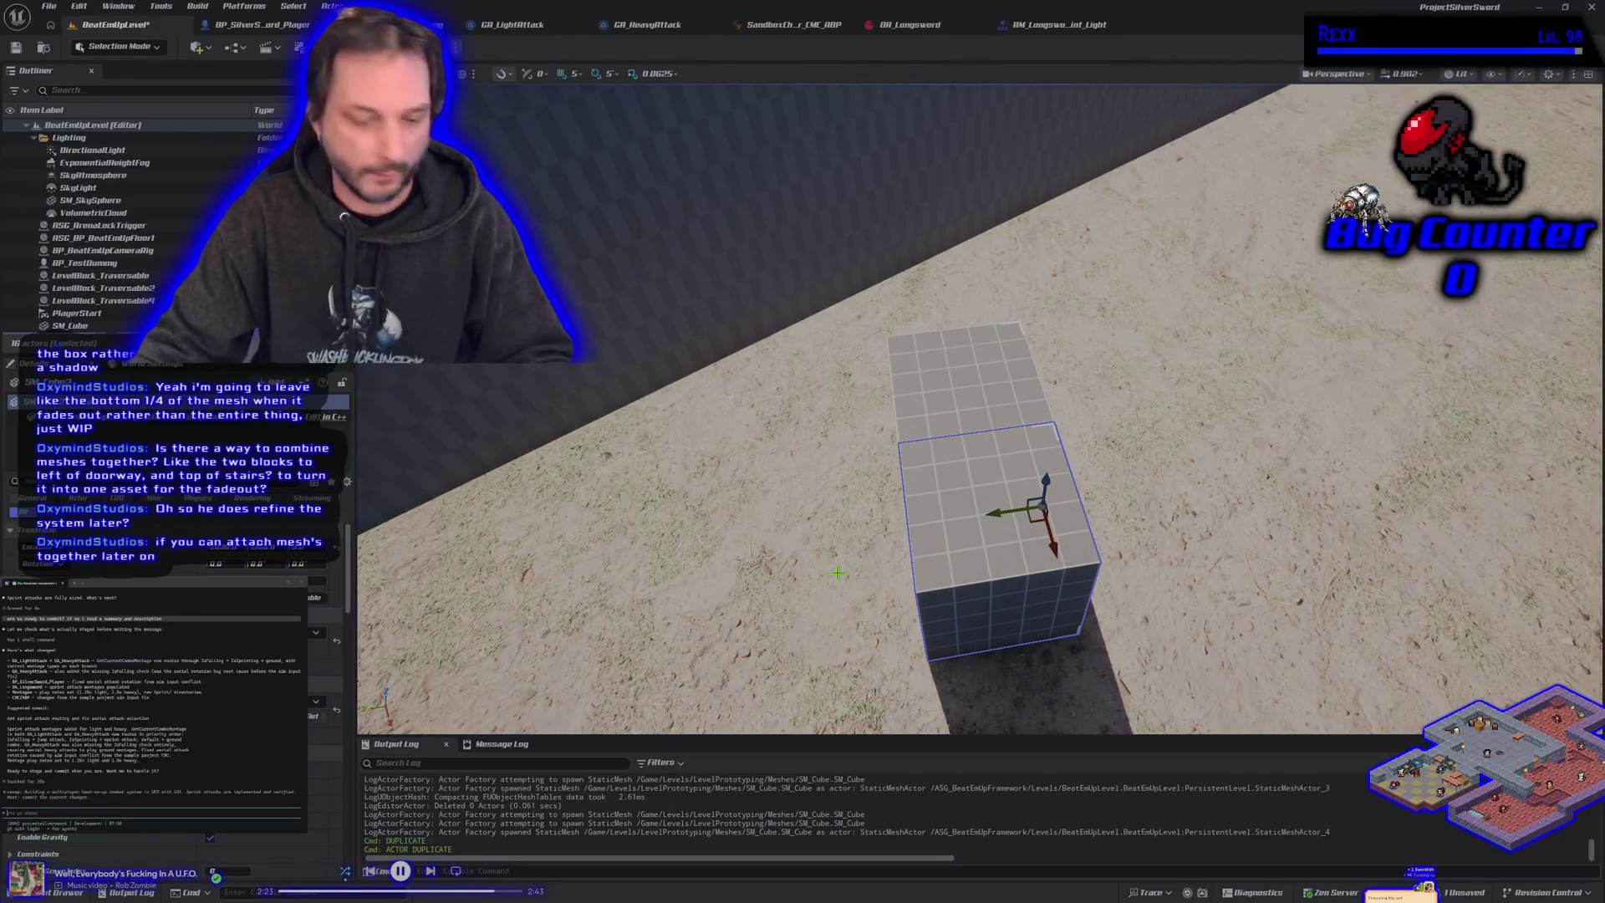
{"action": "left_click_drag", "start_coordinate": [837, 573], "coordinate": [837, 573]}
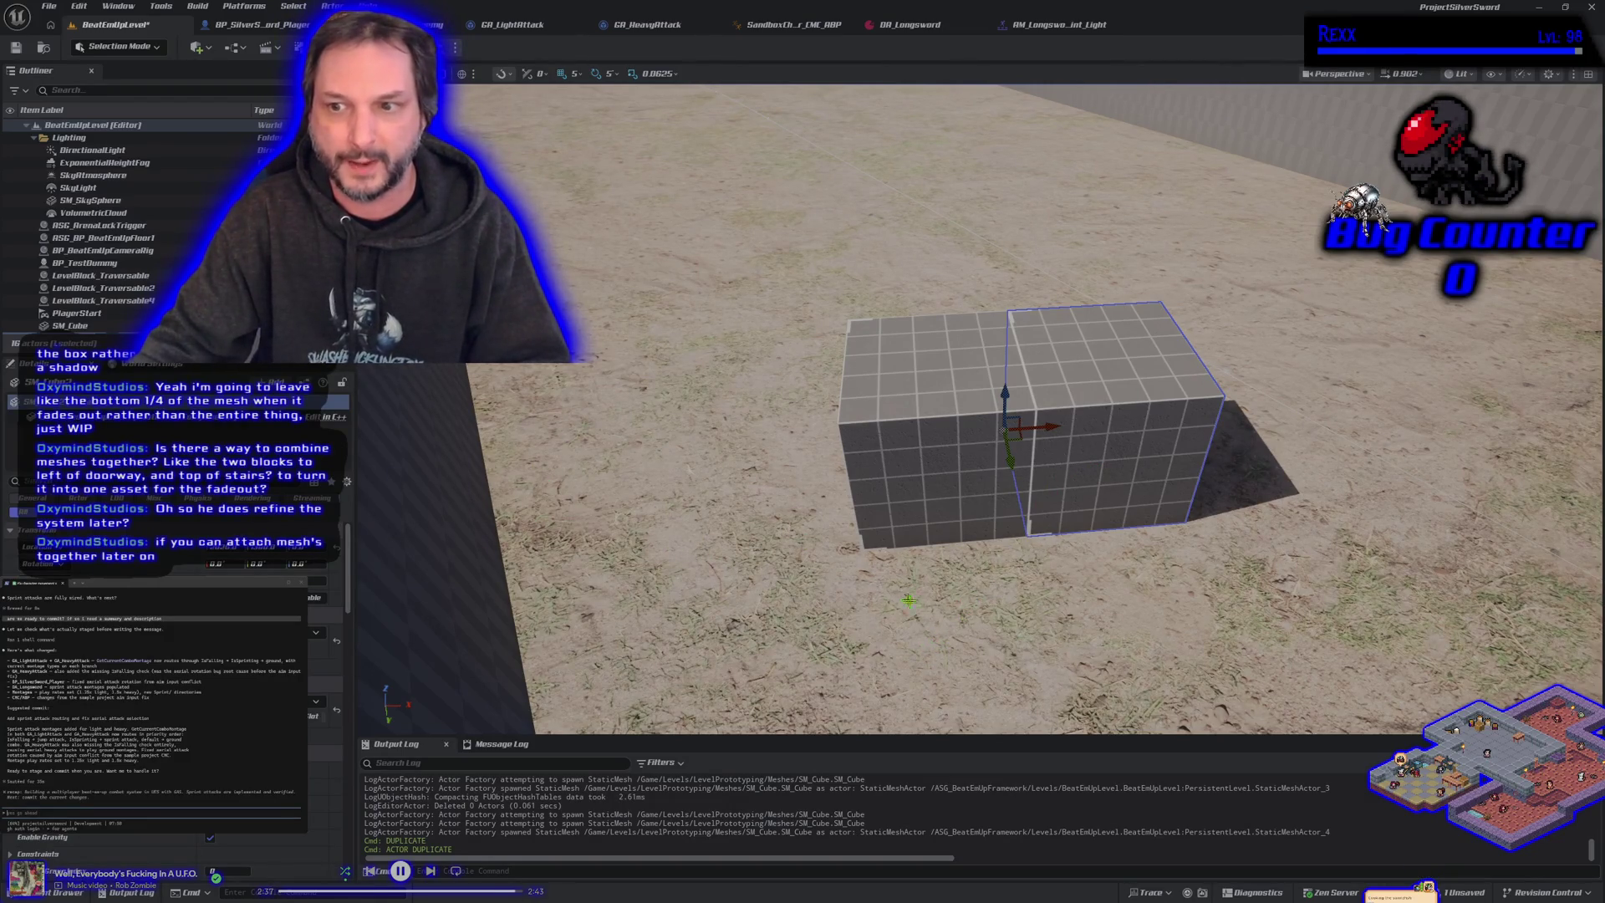
{"action": "scroll", "coordinate": [1087, 602], "scroll_direction": "up", "scroll_amount": 2}
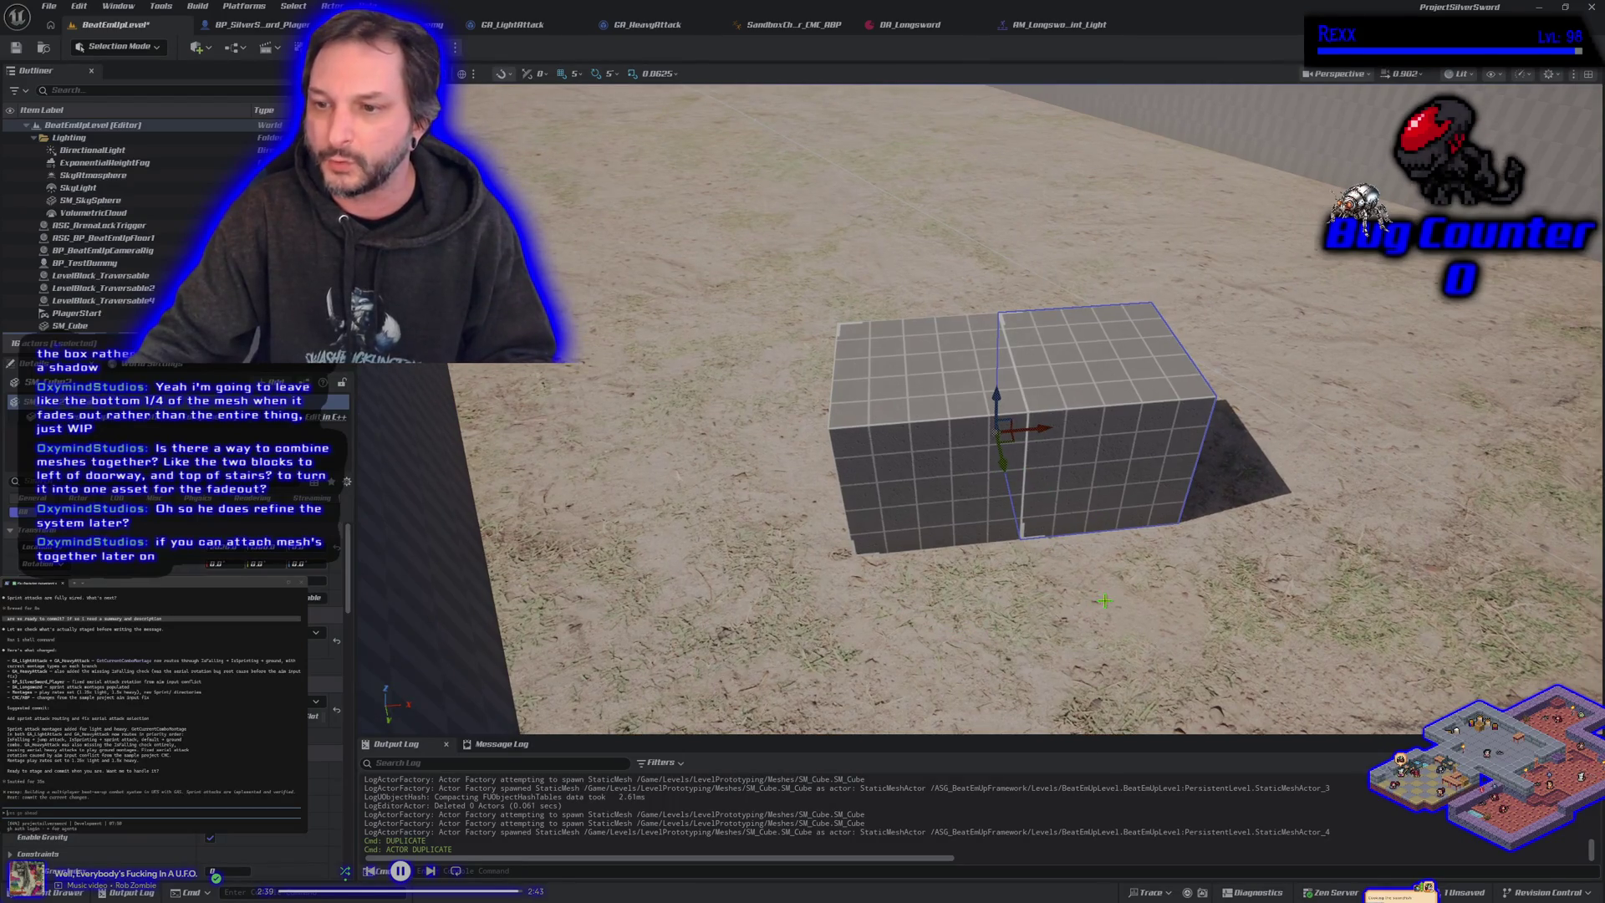
{"action": "key", "text": "ctrl+z"}
{"action": "left_click", "coordinate": [1096, 469], "text": "ctrl"}
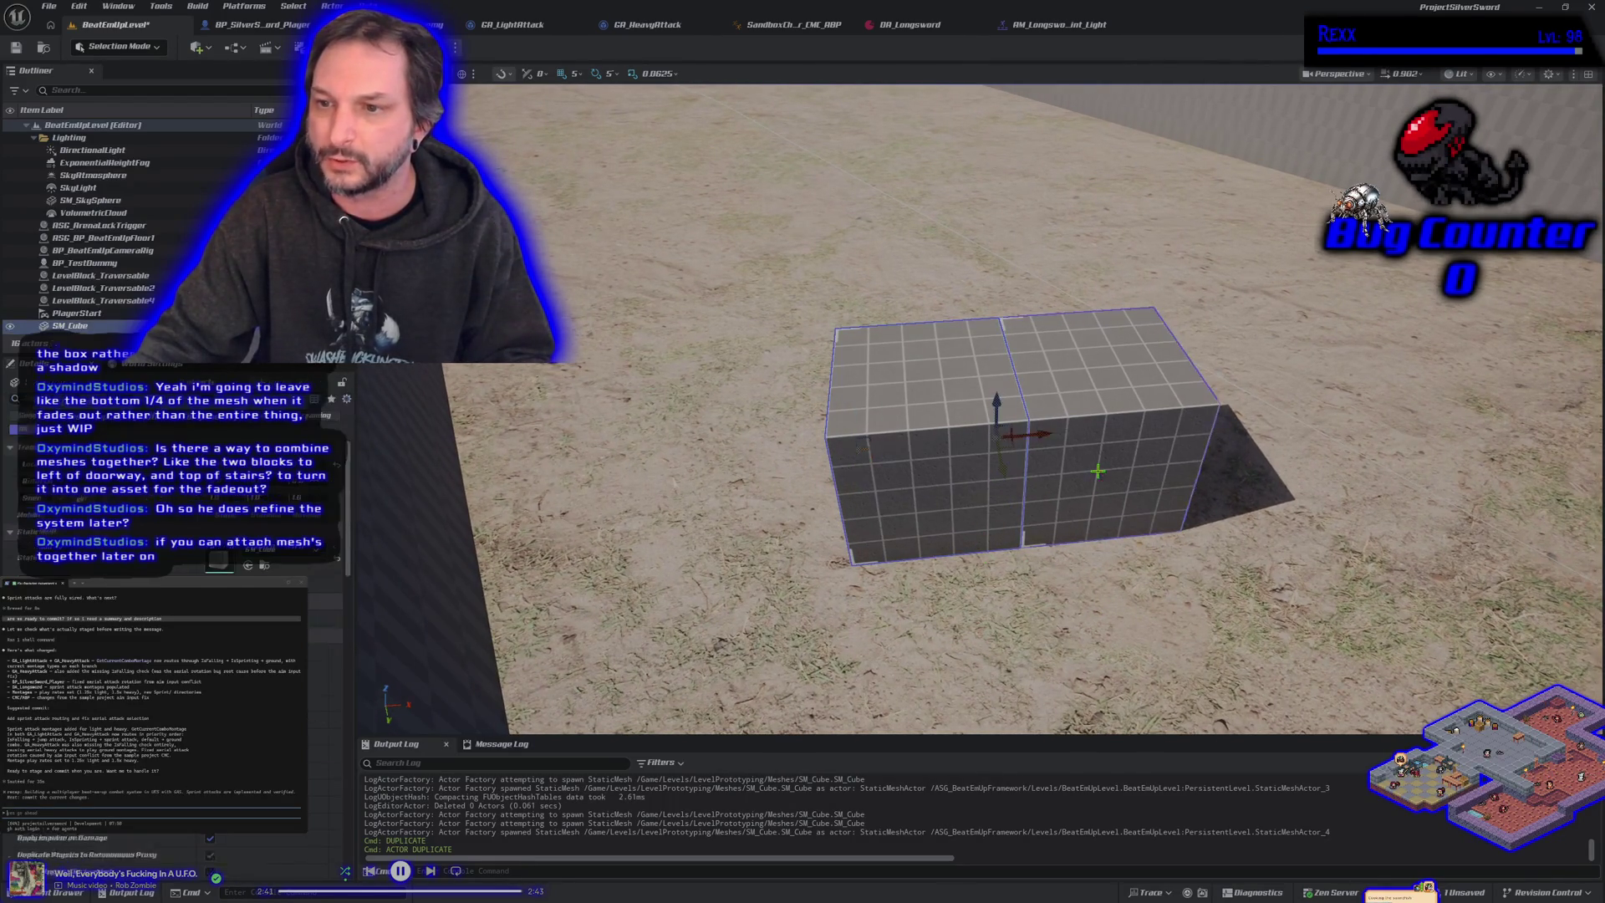
{"action": "right_click", "coordinate": [1086, 467]}
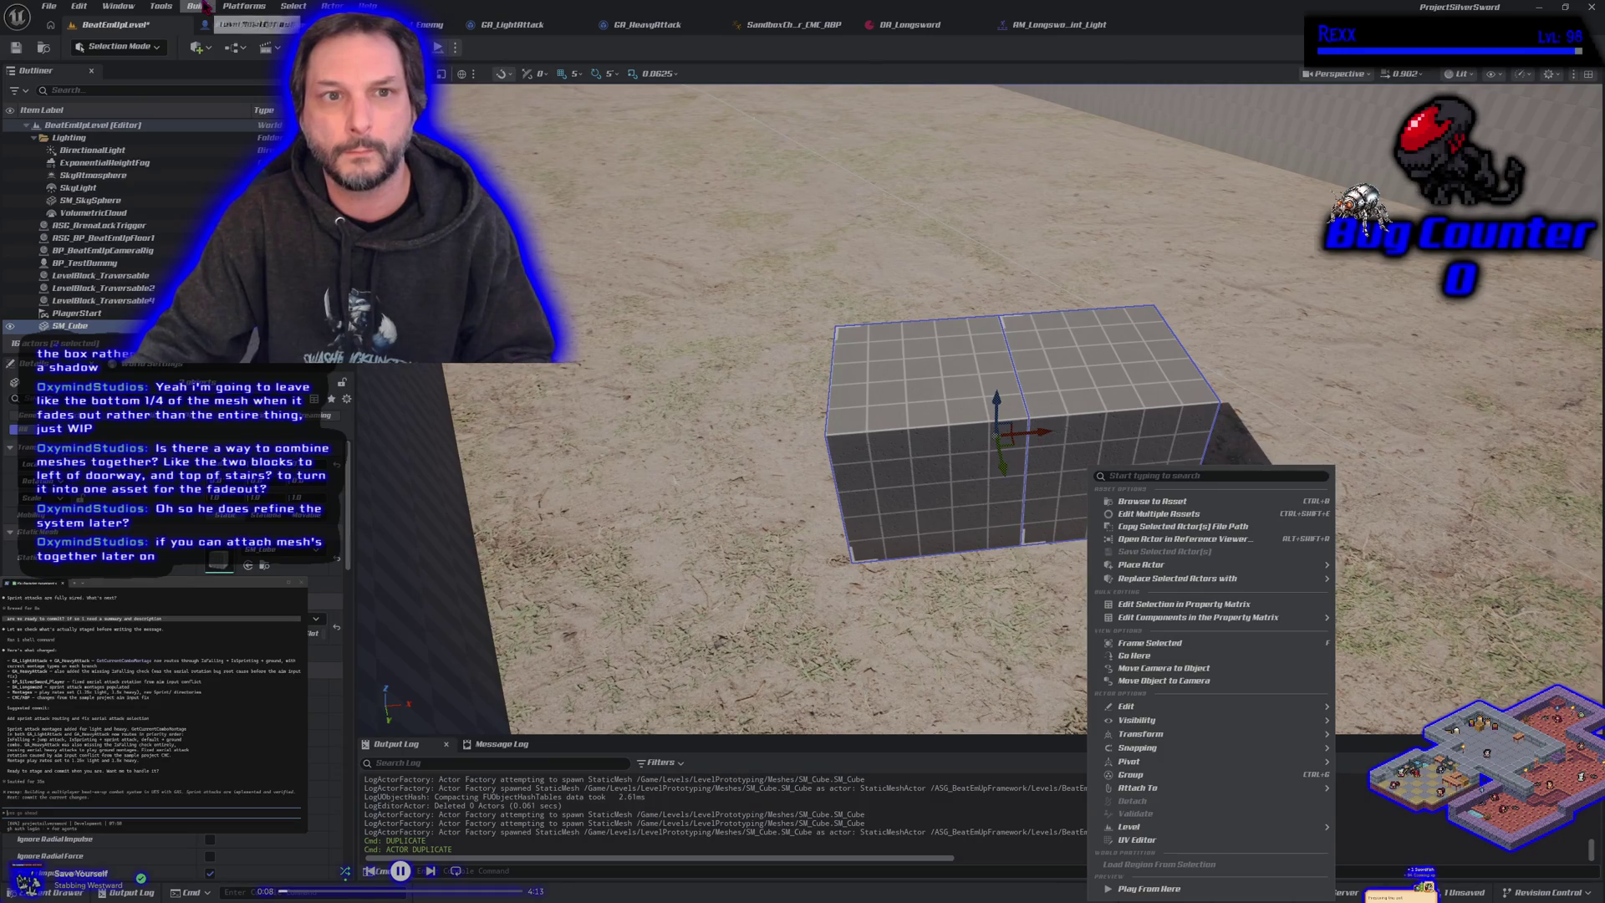
{"action": "left_click", "coordinate": [157, 6]}
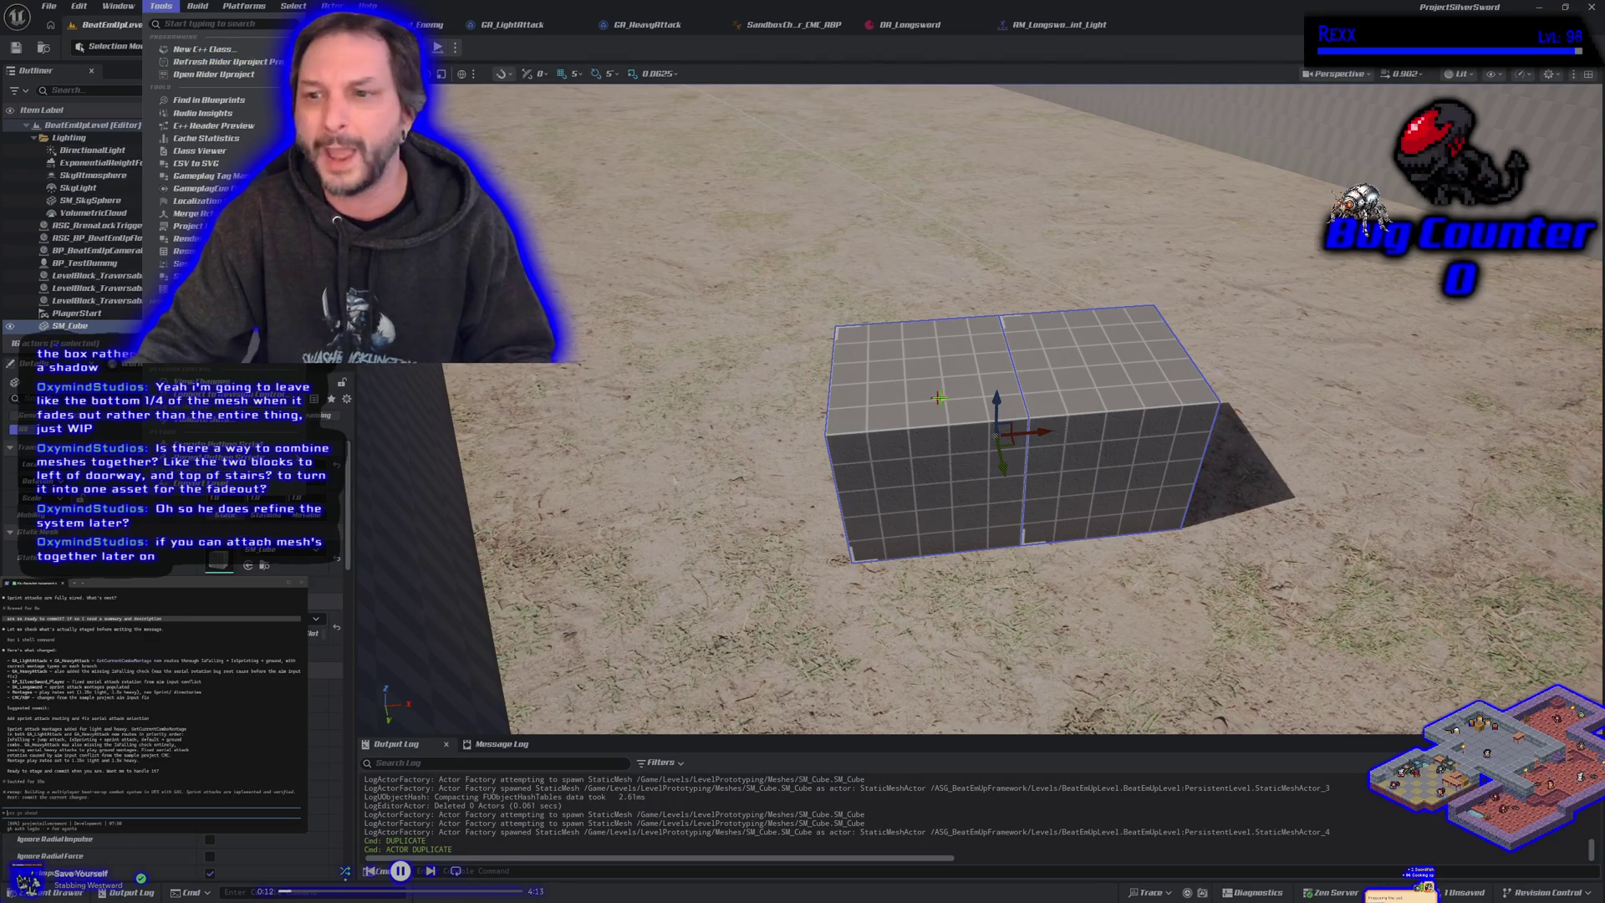
{"action": "left_click", "coordinate": [333, 6]}
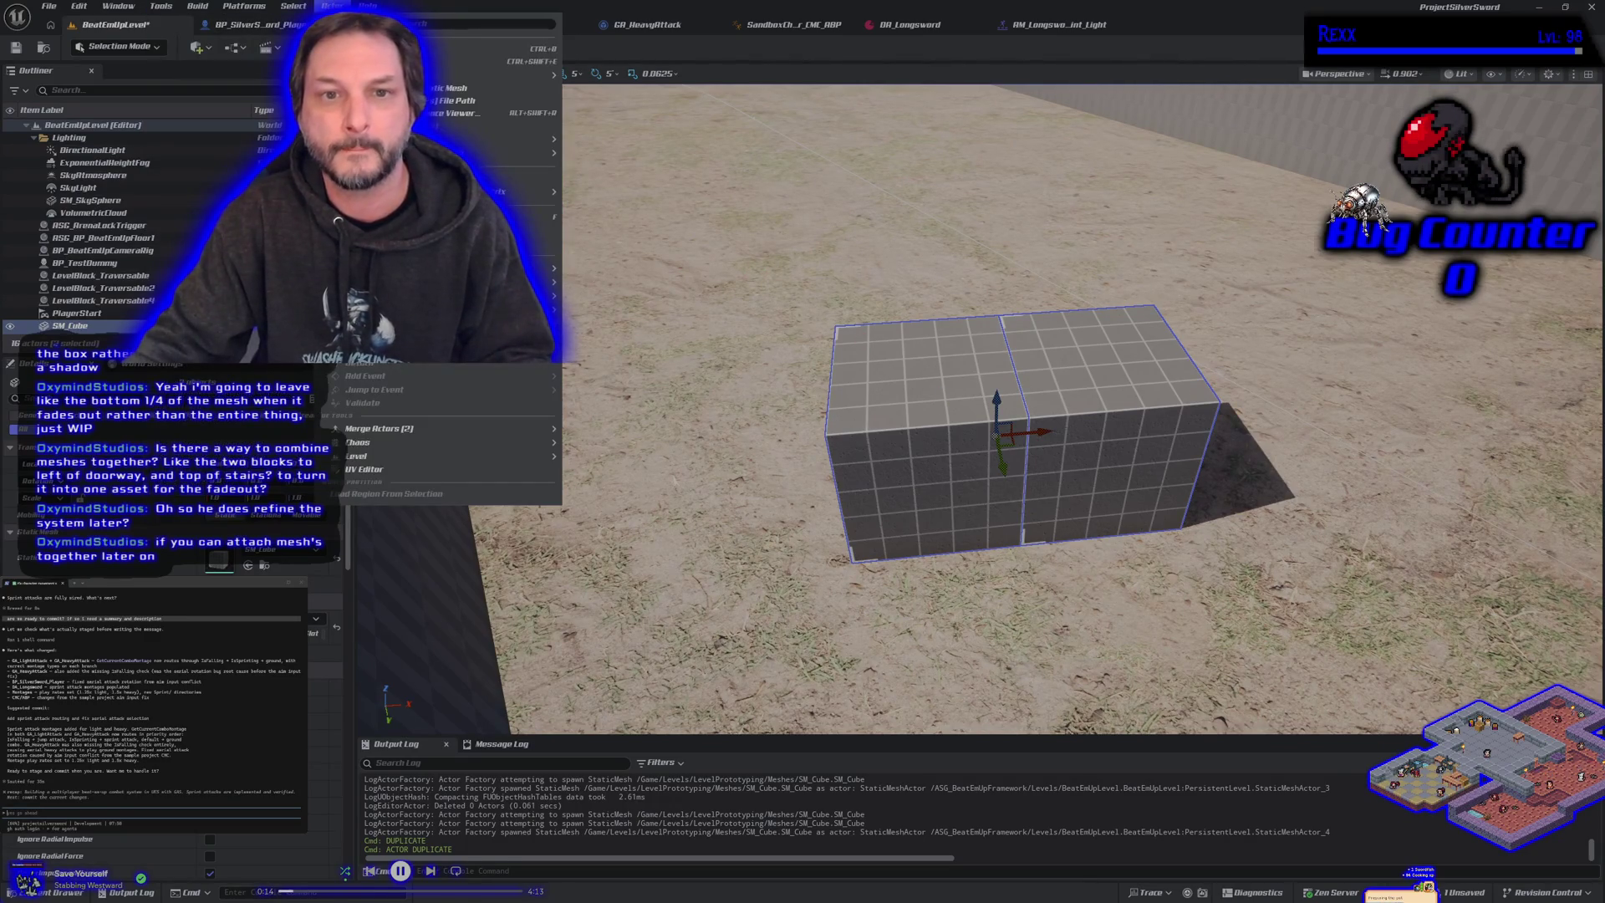
{"action": "mouse_move", "coordinate": [501, 139]}
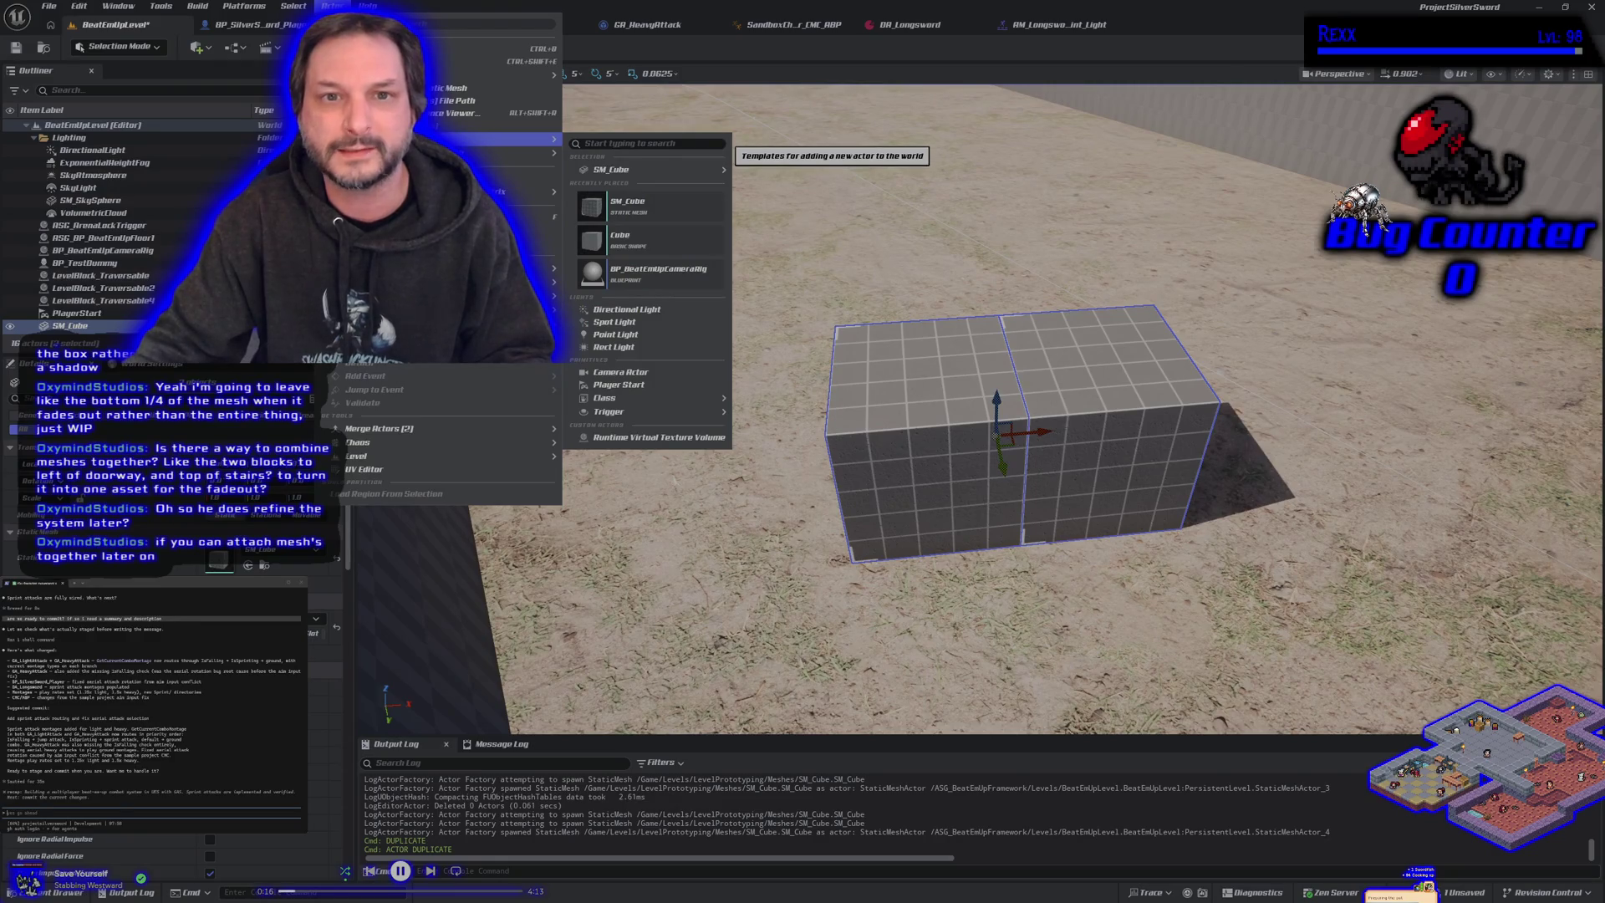
{"action": "mouse_move", "coordinate": [527, 296]}
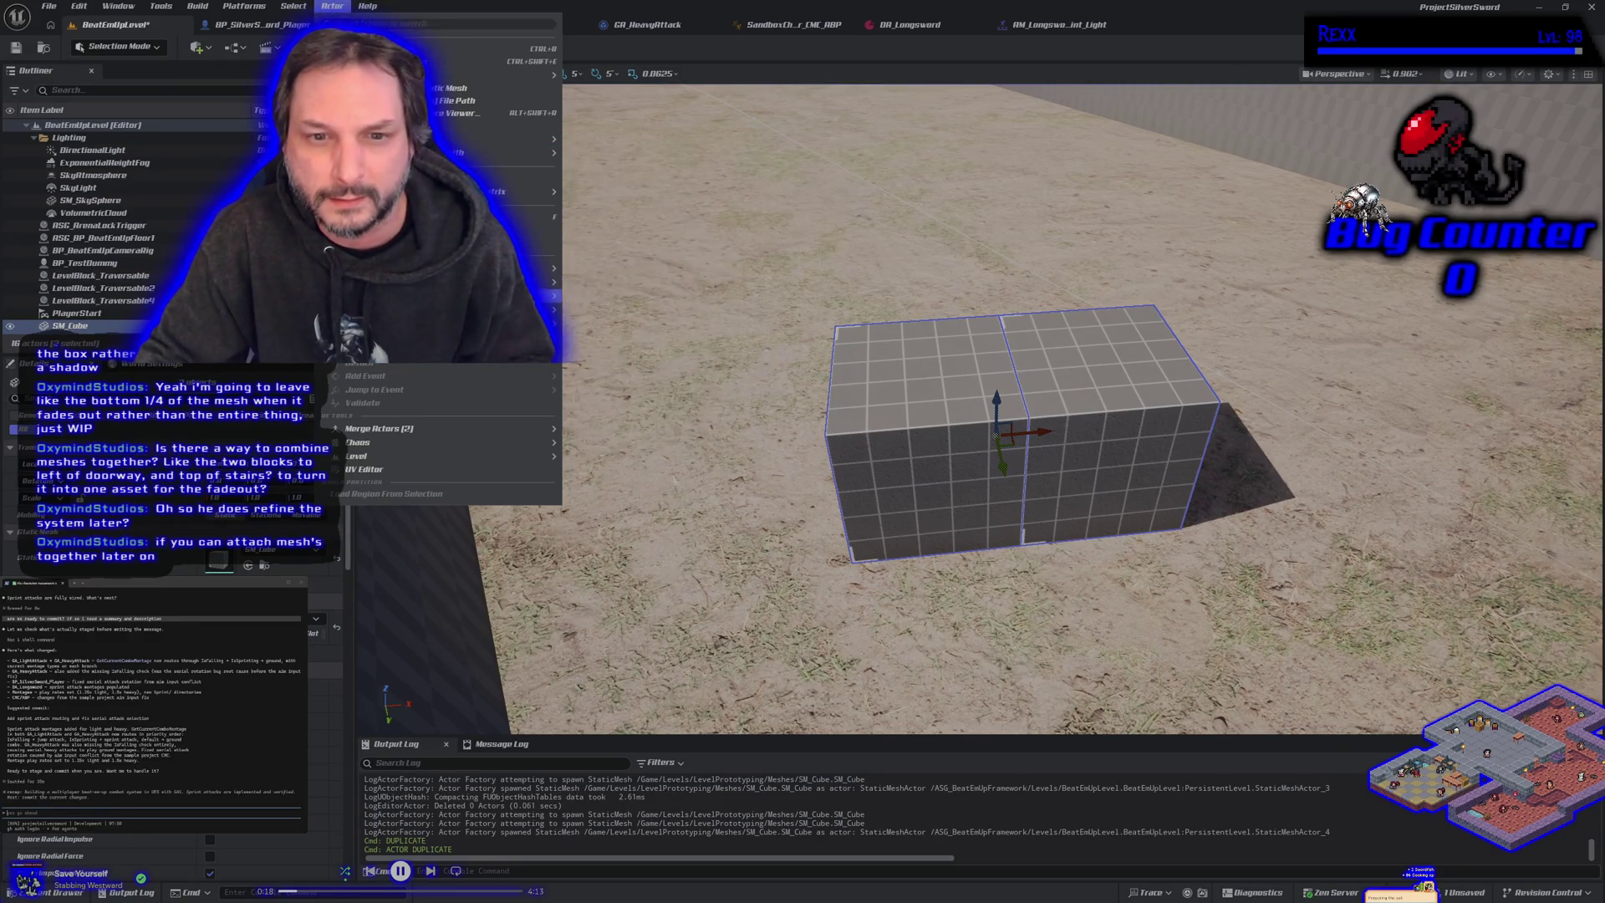
{"action": "mouse_move", "coordinate": [473, 429]}
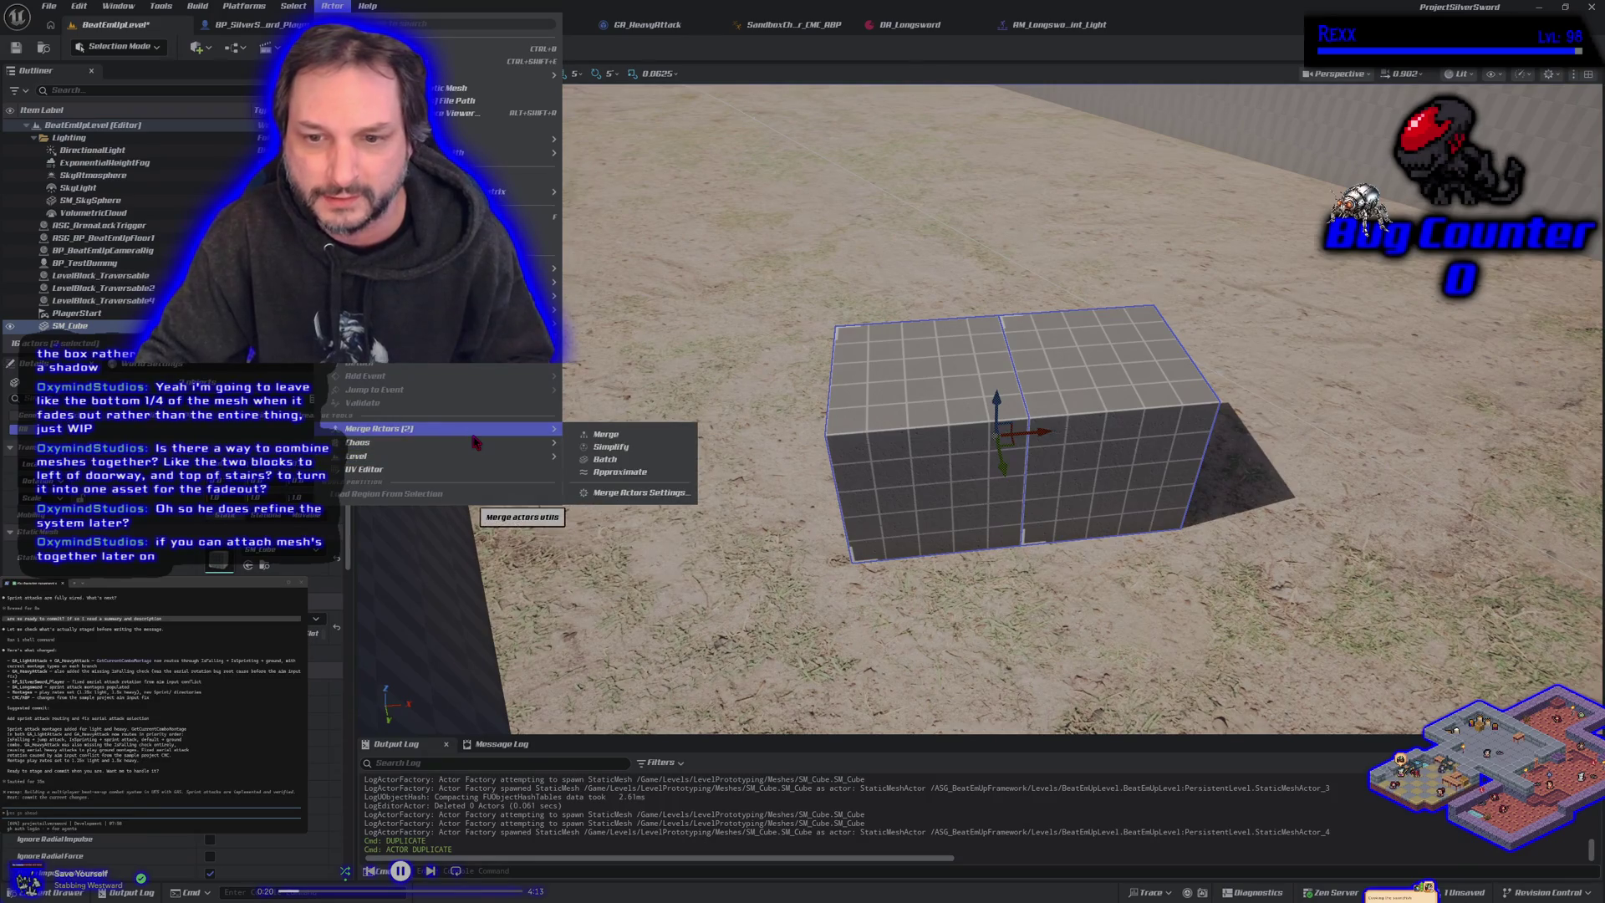
{"action": "left_click", "coordinate": [625, 436]}
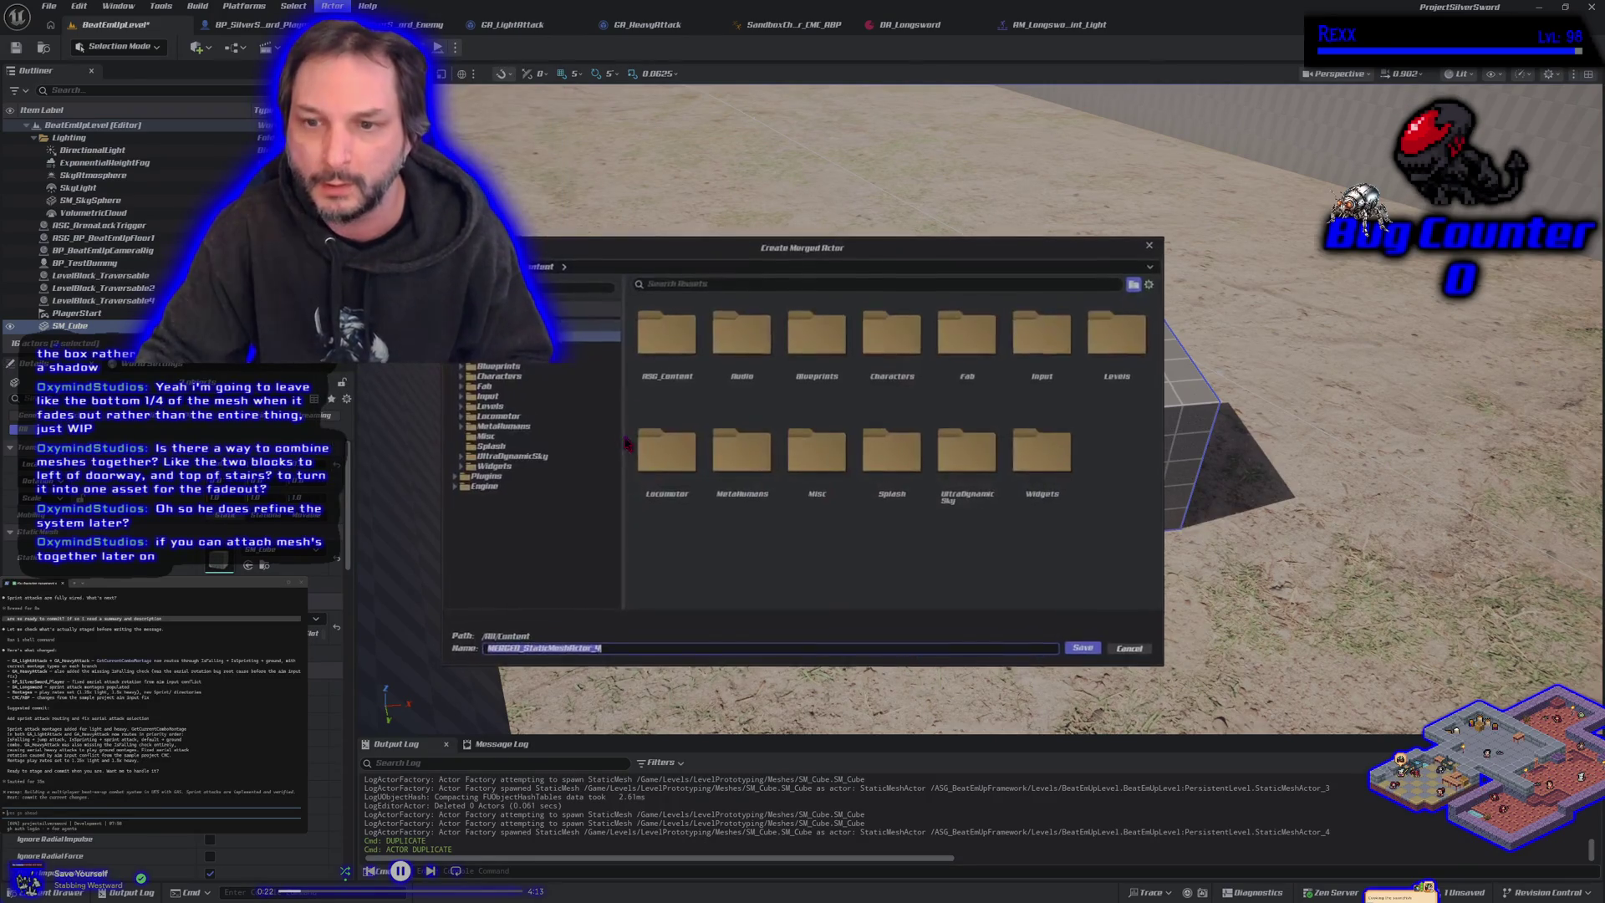
{"action": "left_click_drag", "start_coordinate": [777, 251], "coordinate": [984, 226]}
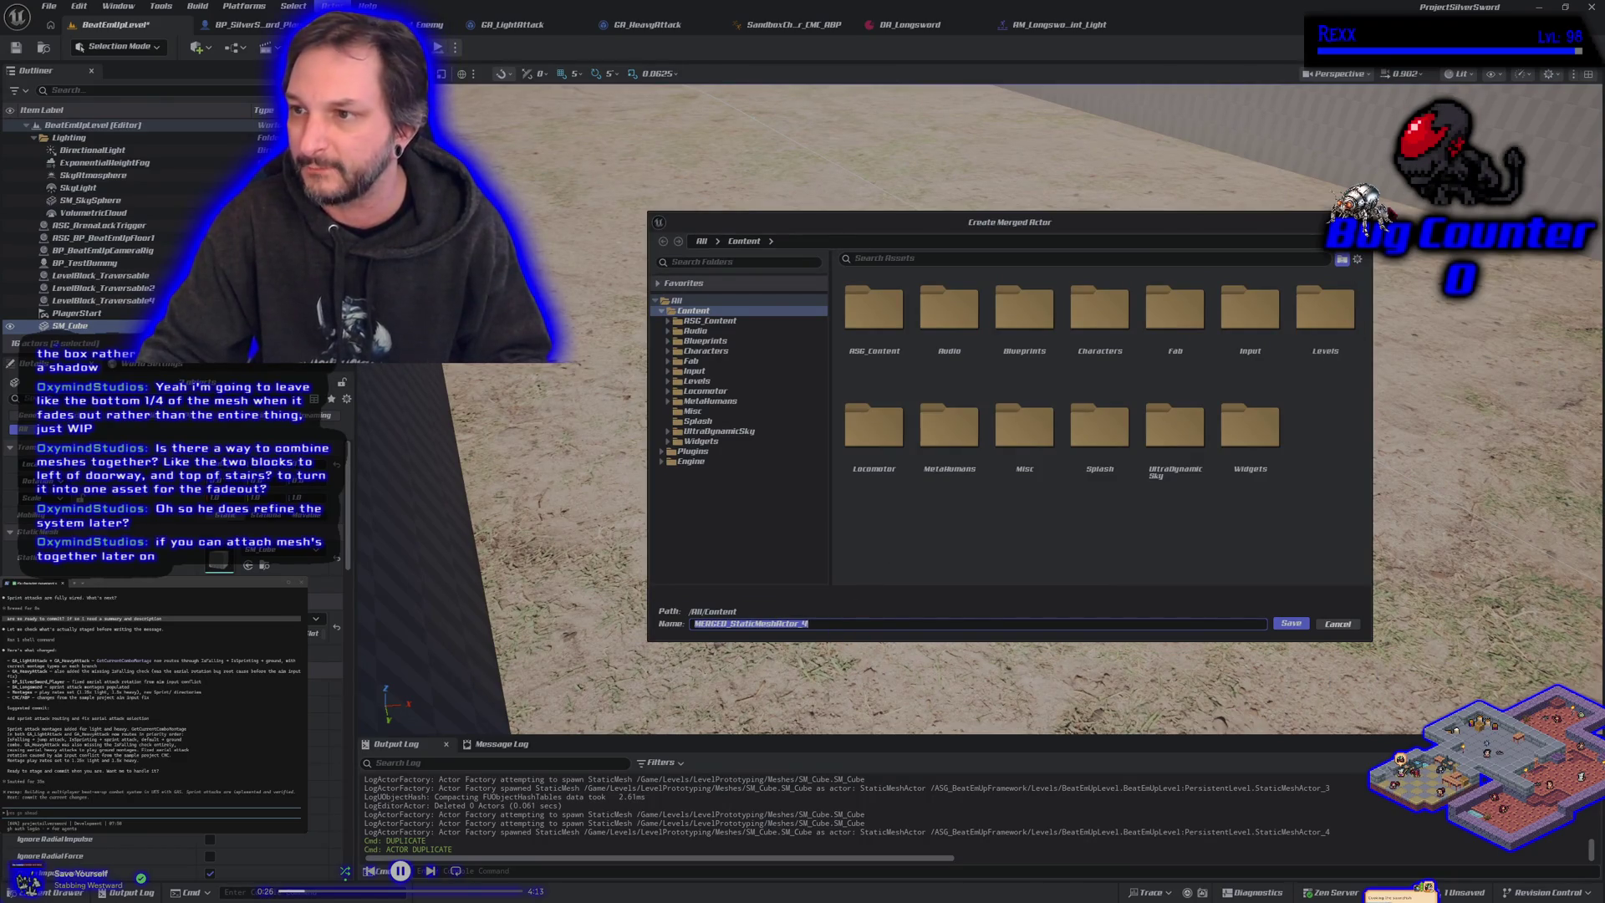
{"action": "key", "text": "Return"}
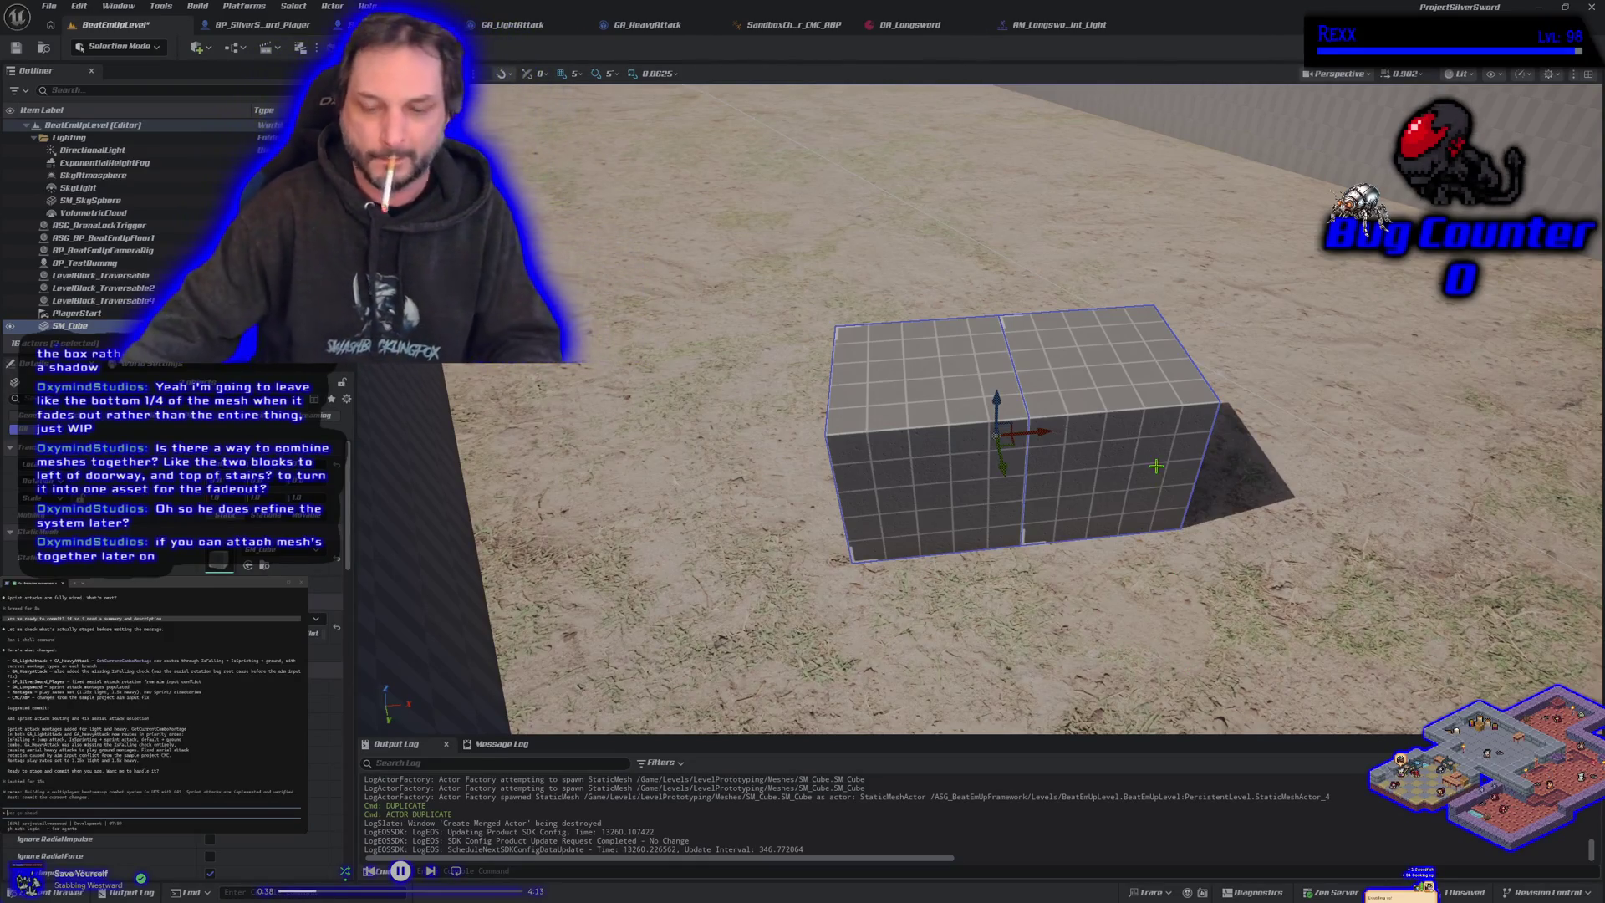
{"action": "left_click", "coordinate": [1087, 469]}
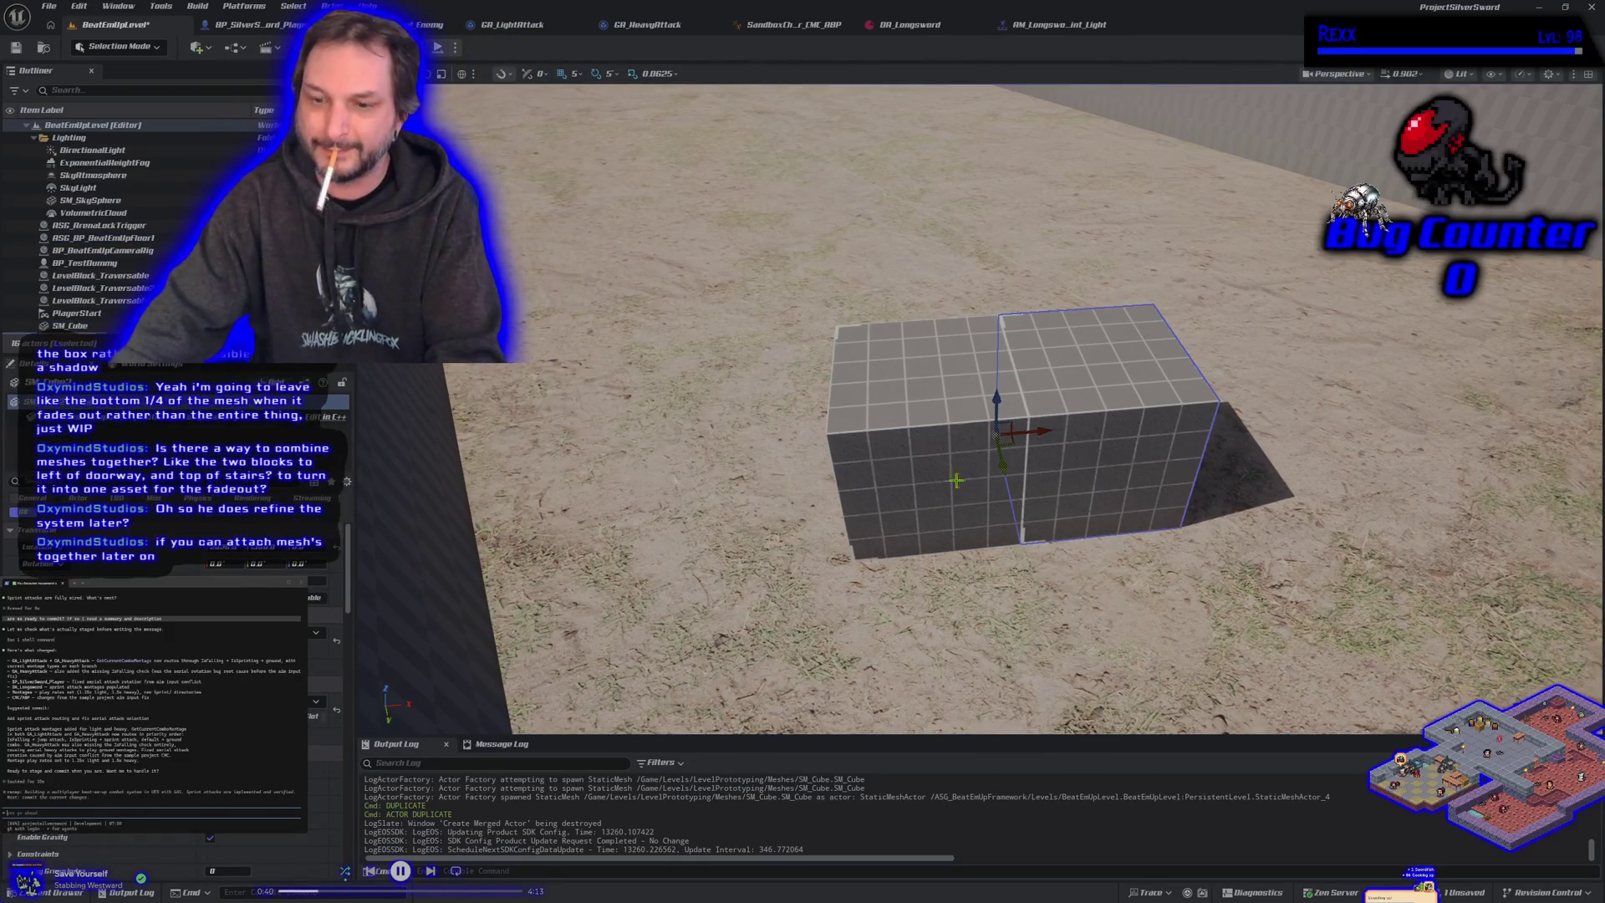
Step: Delete both SM_Cube actors and save the level
{"action": "key", "text": "Delete"}
{"action": "left_click", "coordinate": [940, 478]}
{"action": "key", "text": "Delete"}
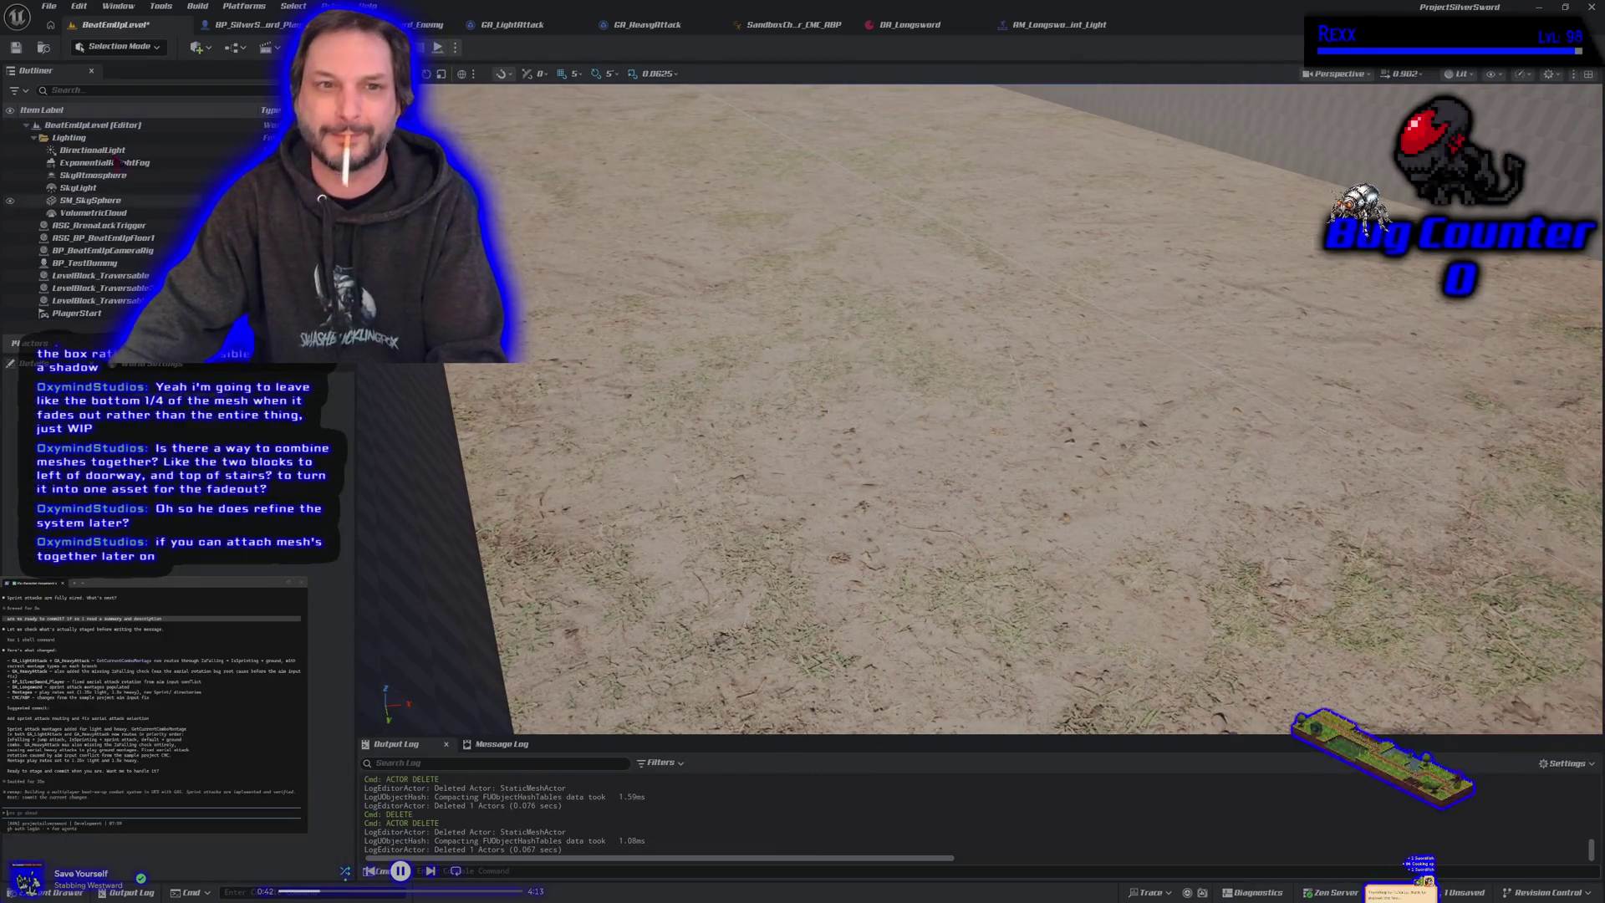
{"action": "left_click", "coordinate": [16, 48]}
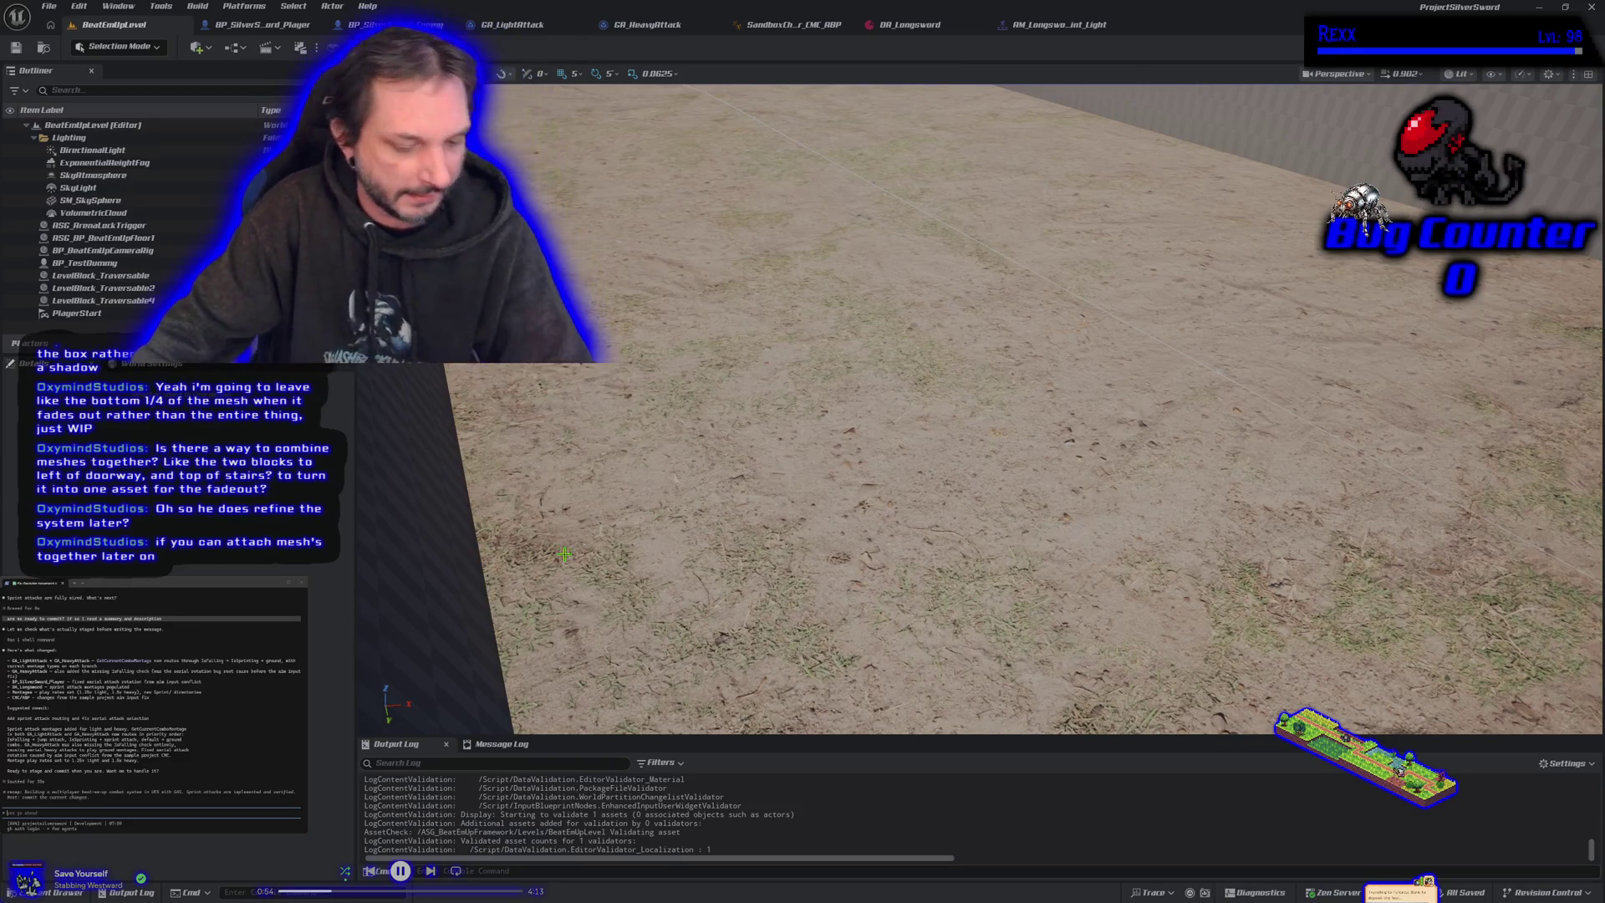
Step: Glance at the BP_SilverSword_Player blueprint and level, then switch to GitHub Desktop's changes
{"action": "mouse_move", "coordinate": [565, 549]}
{"action": "left_mouse_down"}
{"action": "mouse_move", "coordinate": [569, 602]}
{"action": "mouse_move", "coordinate": [586, 611]}
{"action": "mouse_move", "coordinate": [573, 589]}
{"action": "mouse_move", "coordinate": [489, 582]}
{"action": "mouse_move", "coordinate": [508, 528]}
{"action": "mouse_move", "coordinate": [665, 490]}
{"action": "left_mouse_up"}
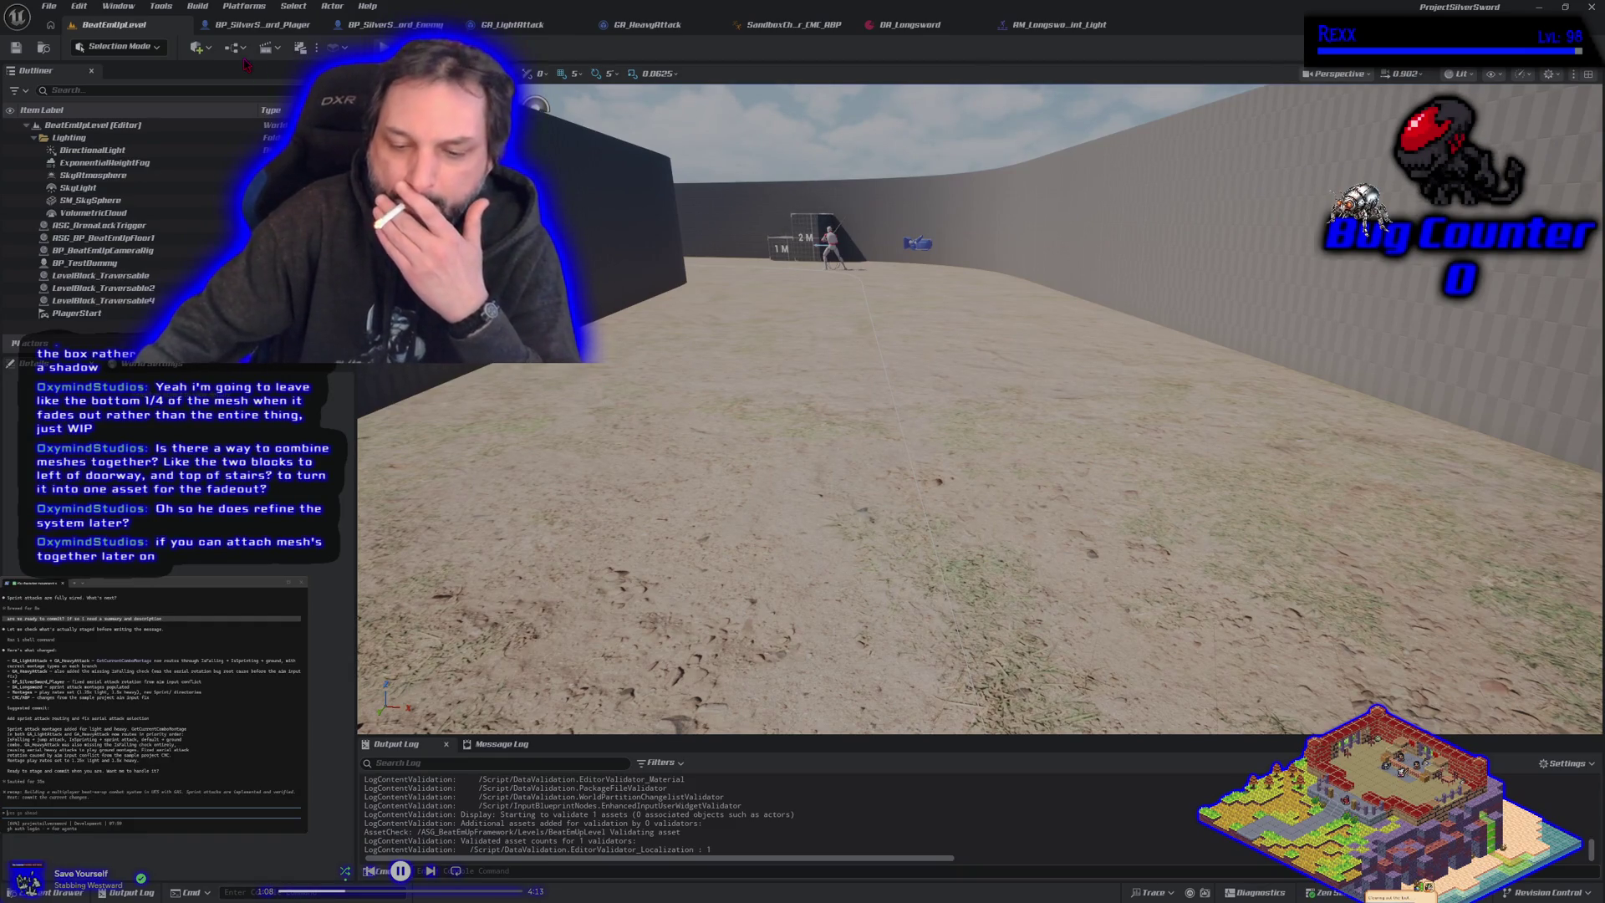
{"action": "left_click", "coordinate": [254, 27]}
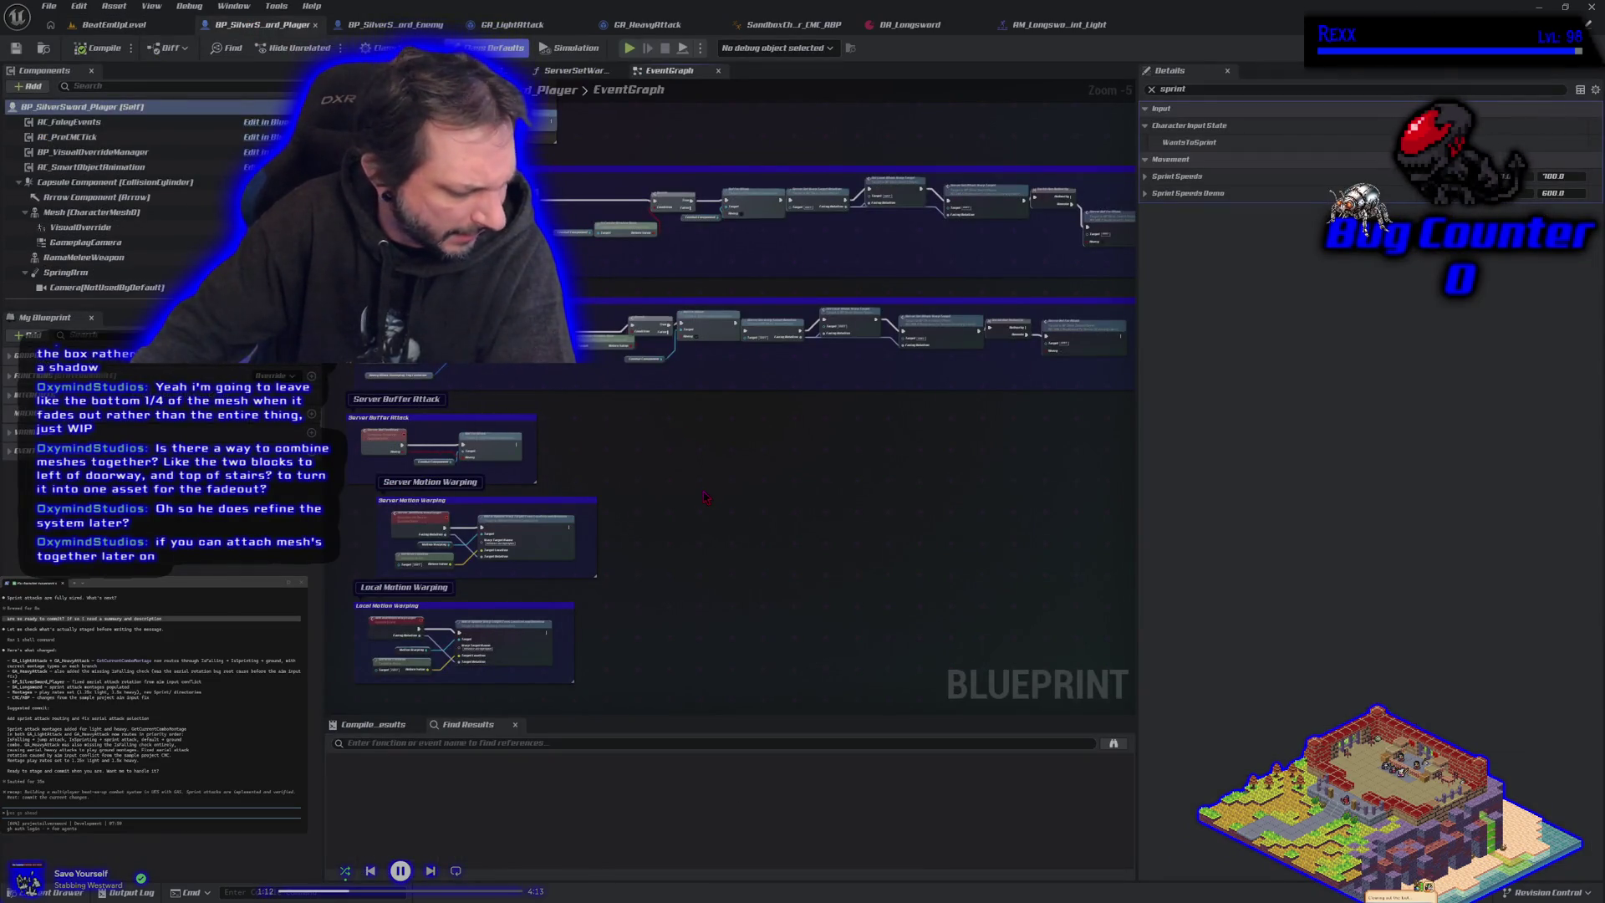
{"action": "left_click", "coordinate": [115, 24]}
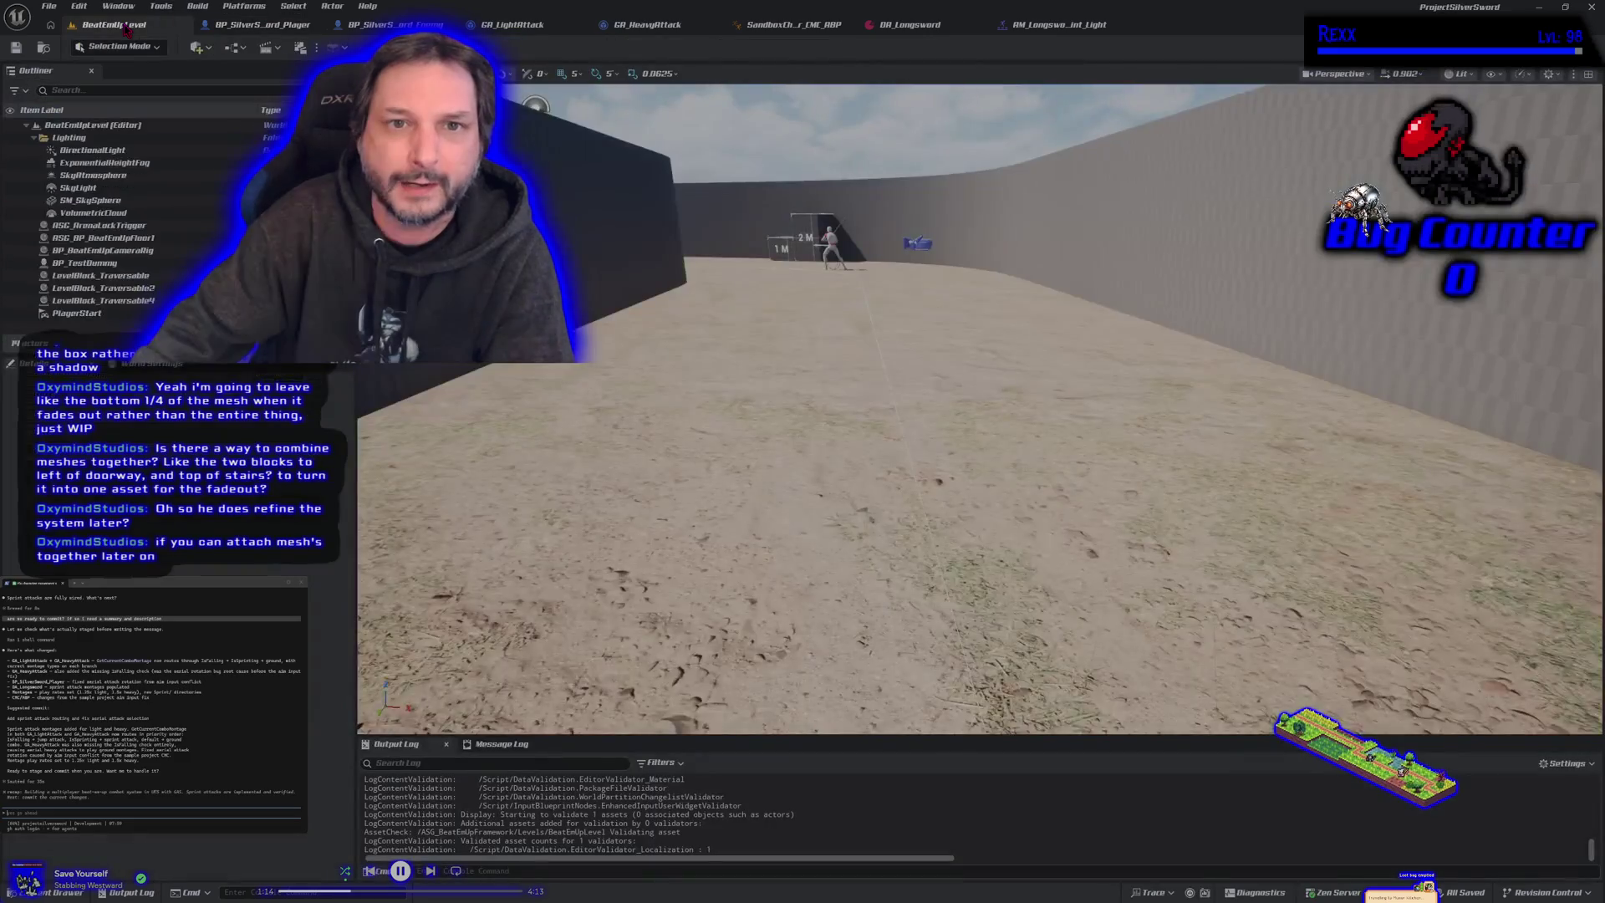
{"action": "mouse_move", "coordinate": [710, 468]}
{"action": "left_mouse_down"}
{"action": "mouse_move", "coordinate": [727, 510]}
{"action": "mouse_move", "coordinate": [714, 474]}
{"action": "left_mouse_up"}
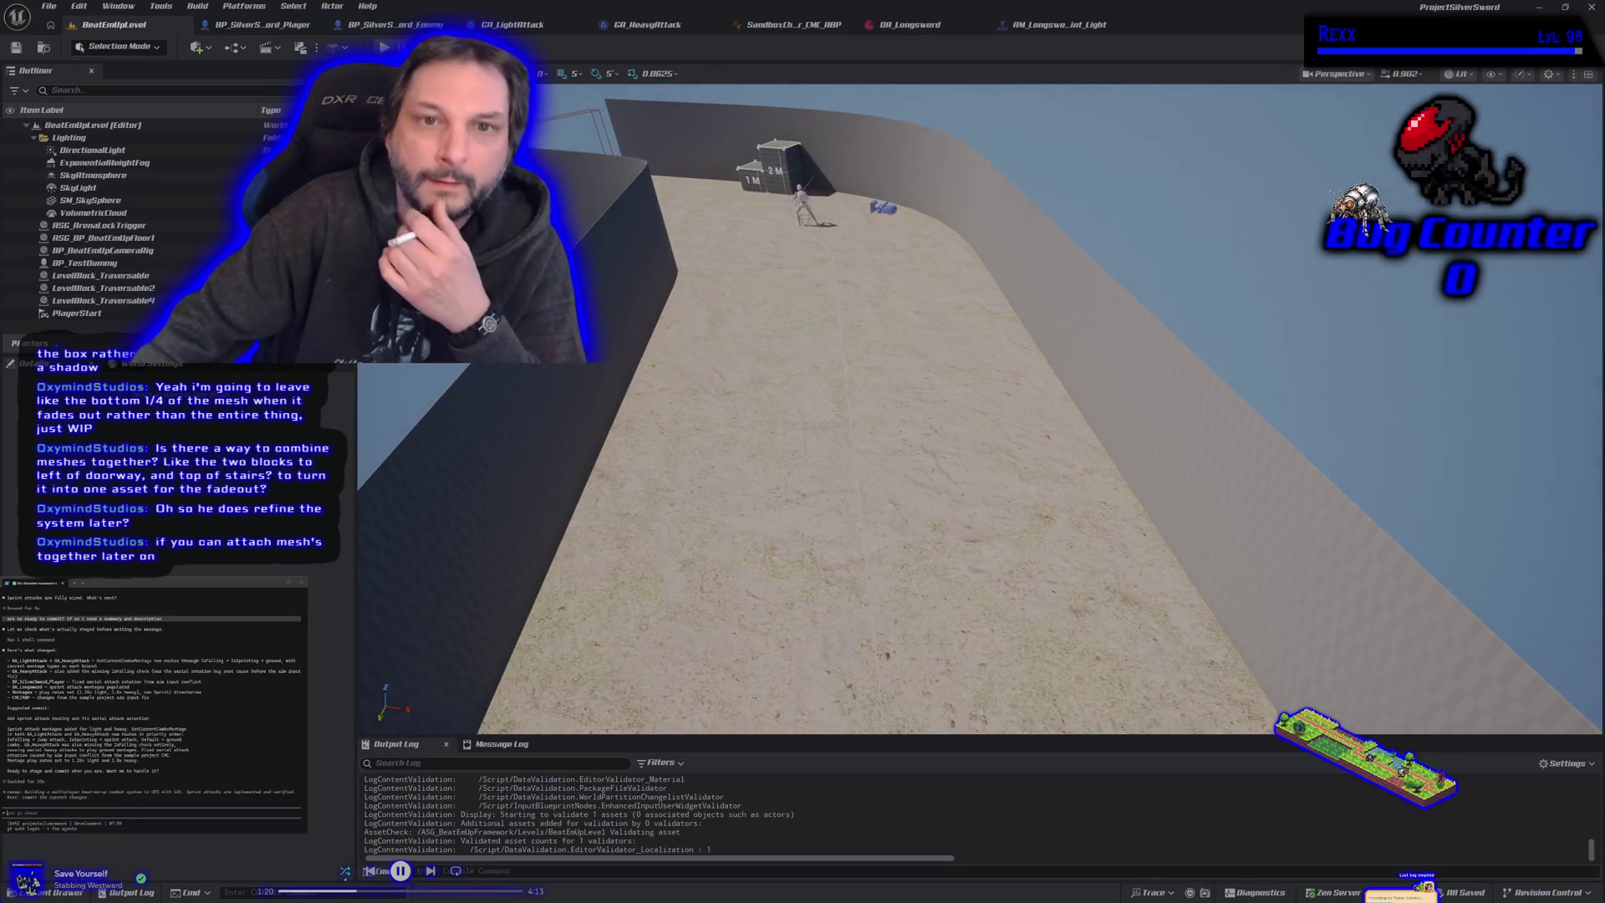
{"action": "left_click", "coordinate": [264, 26]}
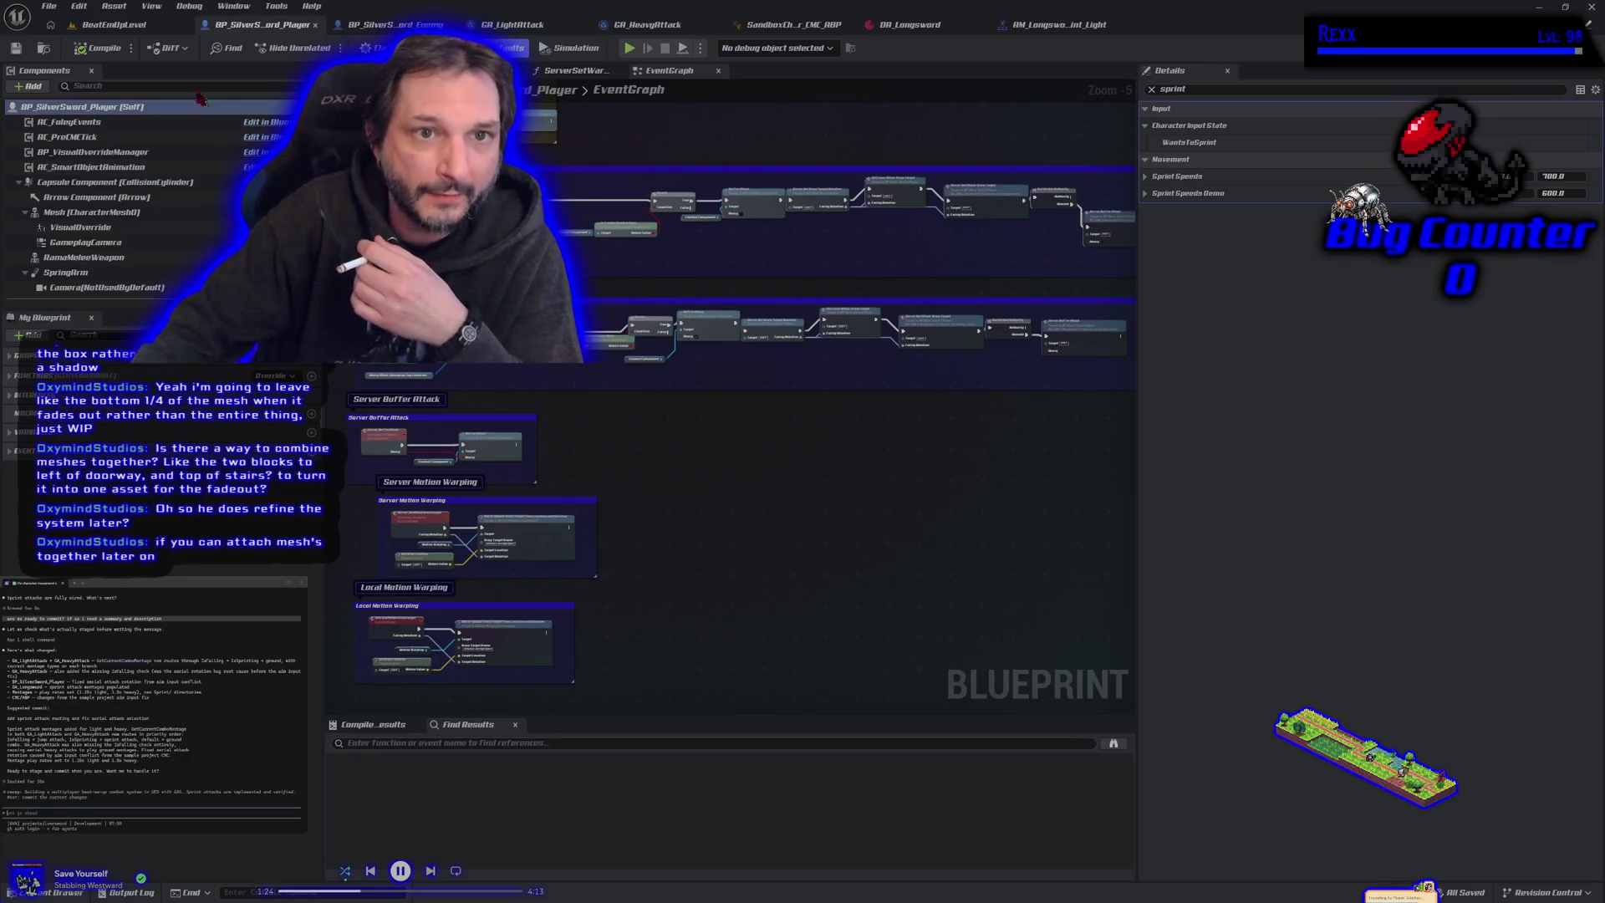
{"action": "left_click", "coordinate": [115, 25]}
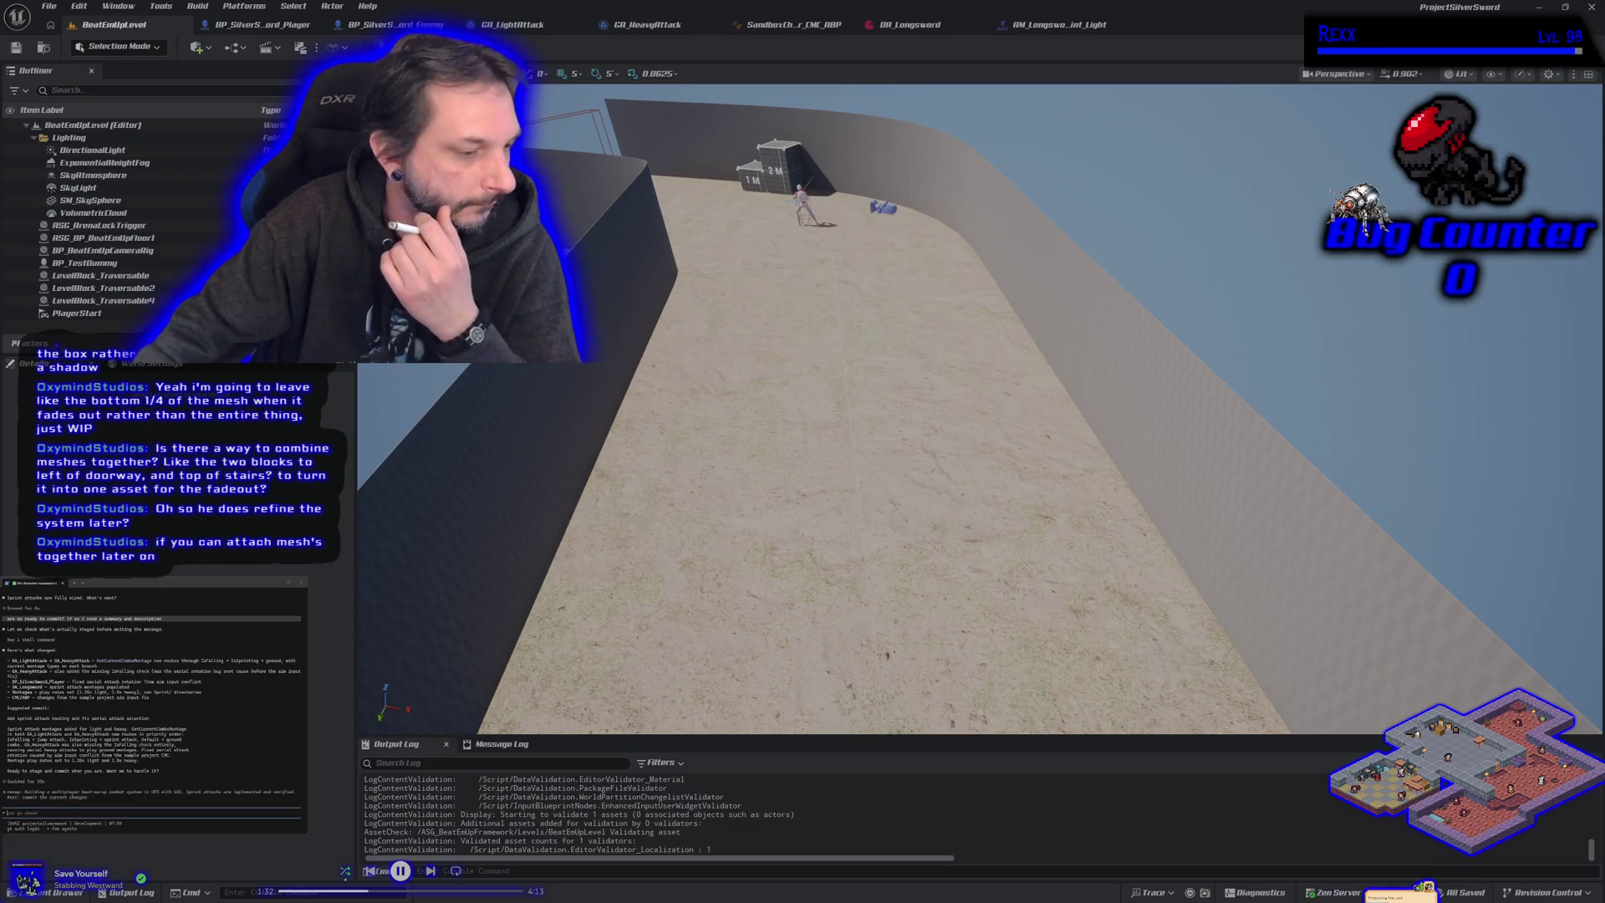
{"action": "key", "text": "alt+Tab"}
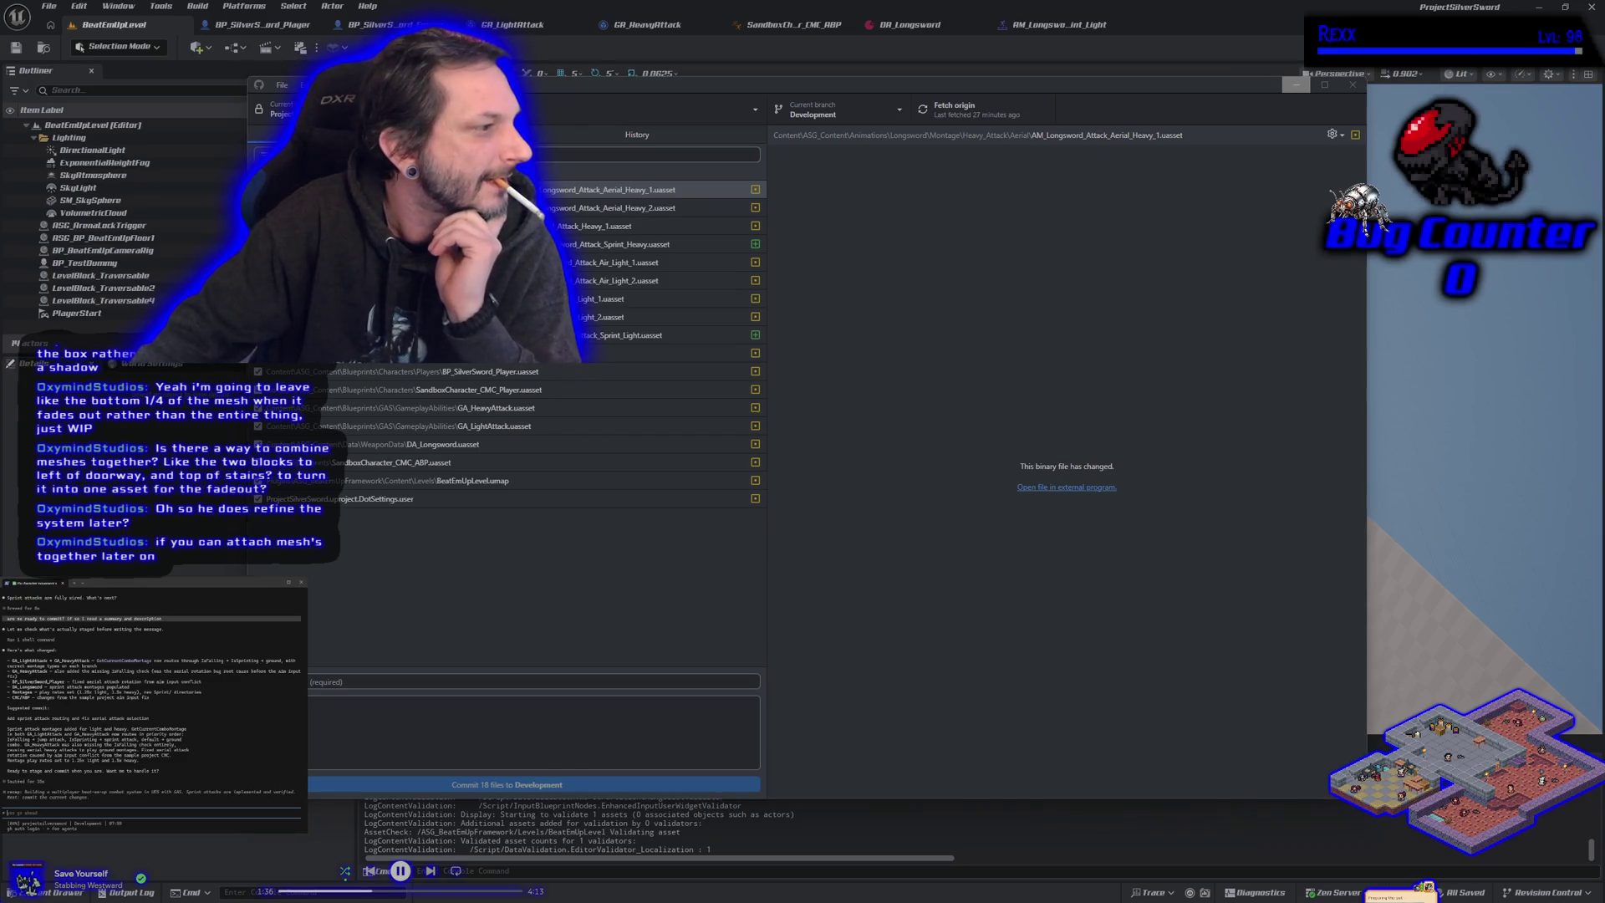
Step: Paste the terminal's suggested summary and description into the commit fields
{"action": "mouse_move", "coordinate": [6, 719]}
{"action": "left_mouse_down"}
{"action": "mouse_move", "coordinate": [297, 723]}
{"action": "mouse_move", "coordinate": [160, 720]}
{"action": "left_mouse_up"}
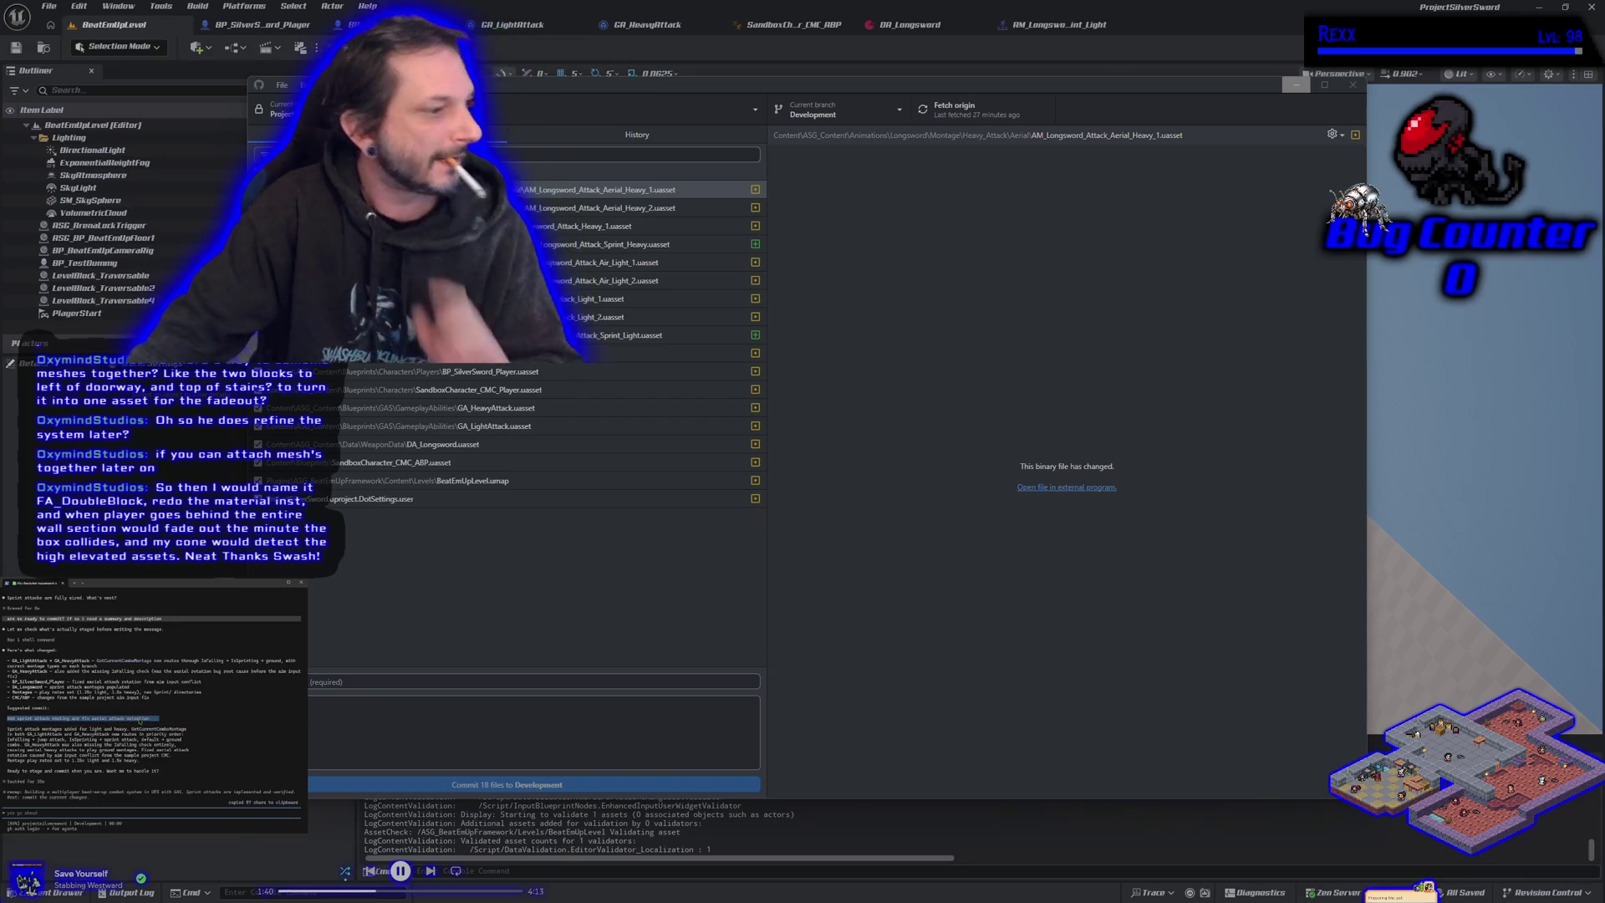
{"action": "left_click", "coordinate": [140, 721]}
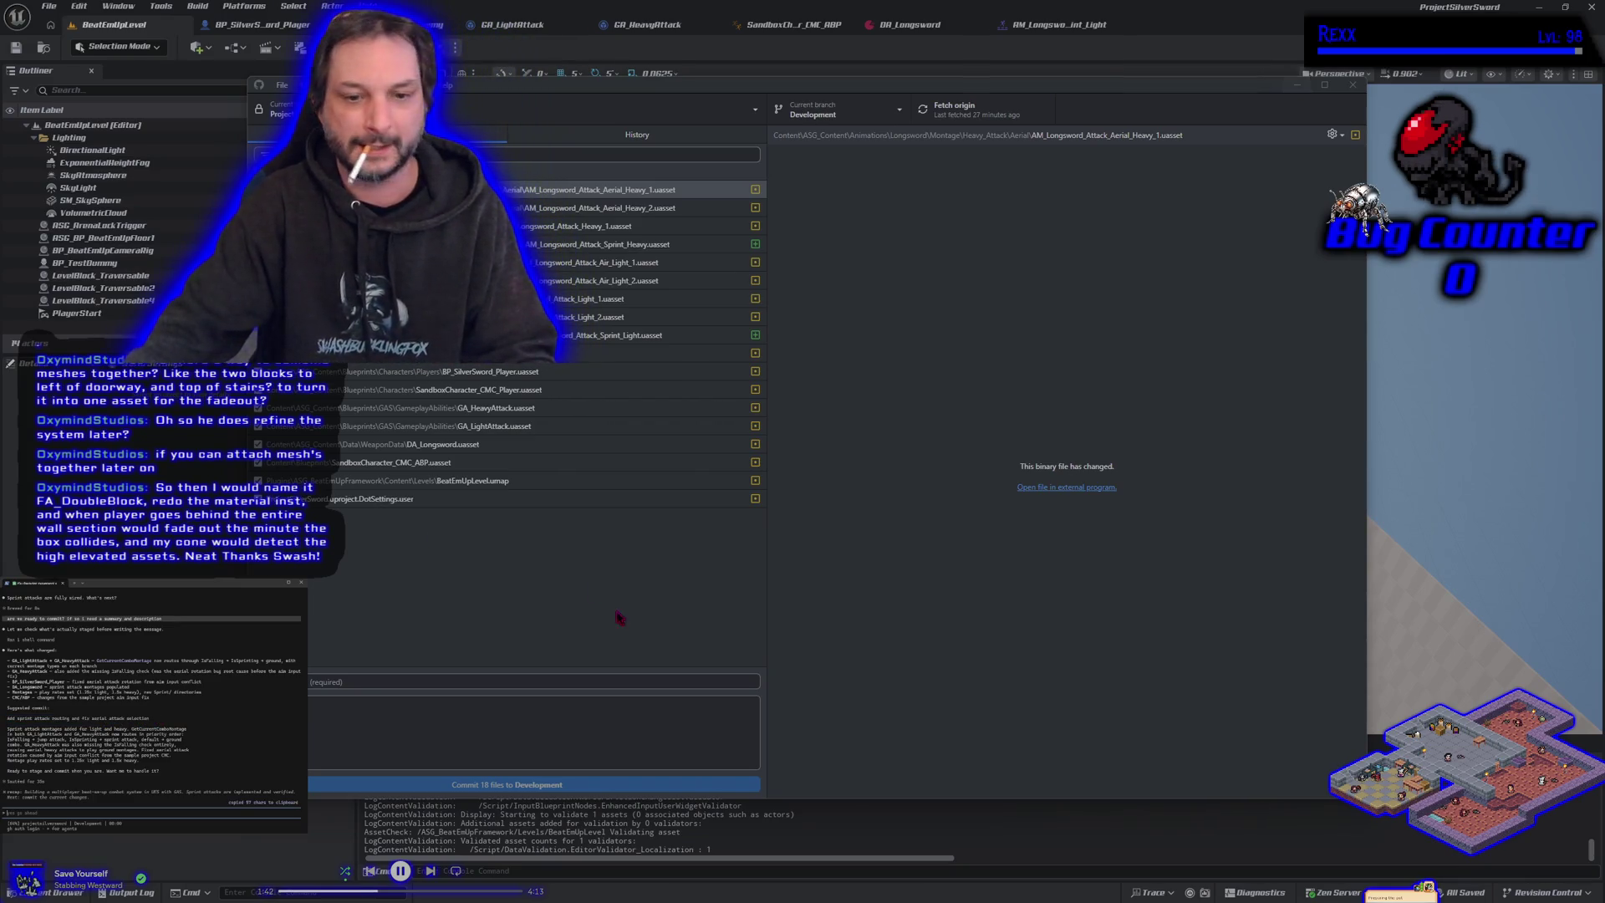
{"action": "left_click", "coordinate": [544, 686]}
{"action": "key", "text": "ctrl+v"}
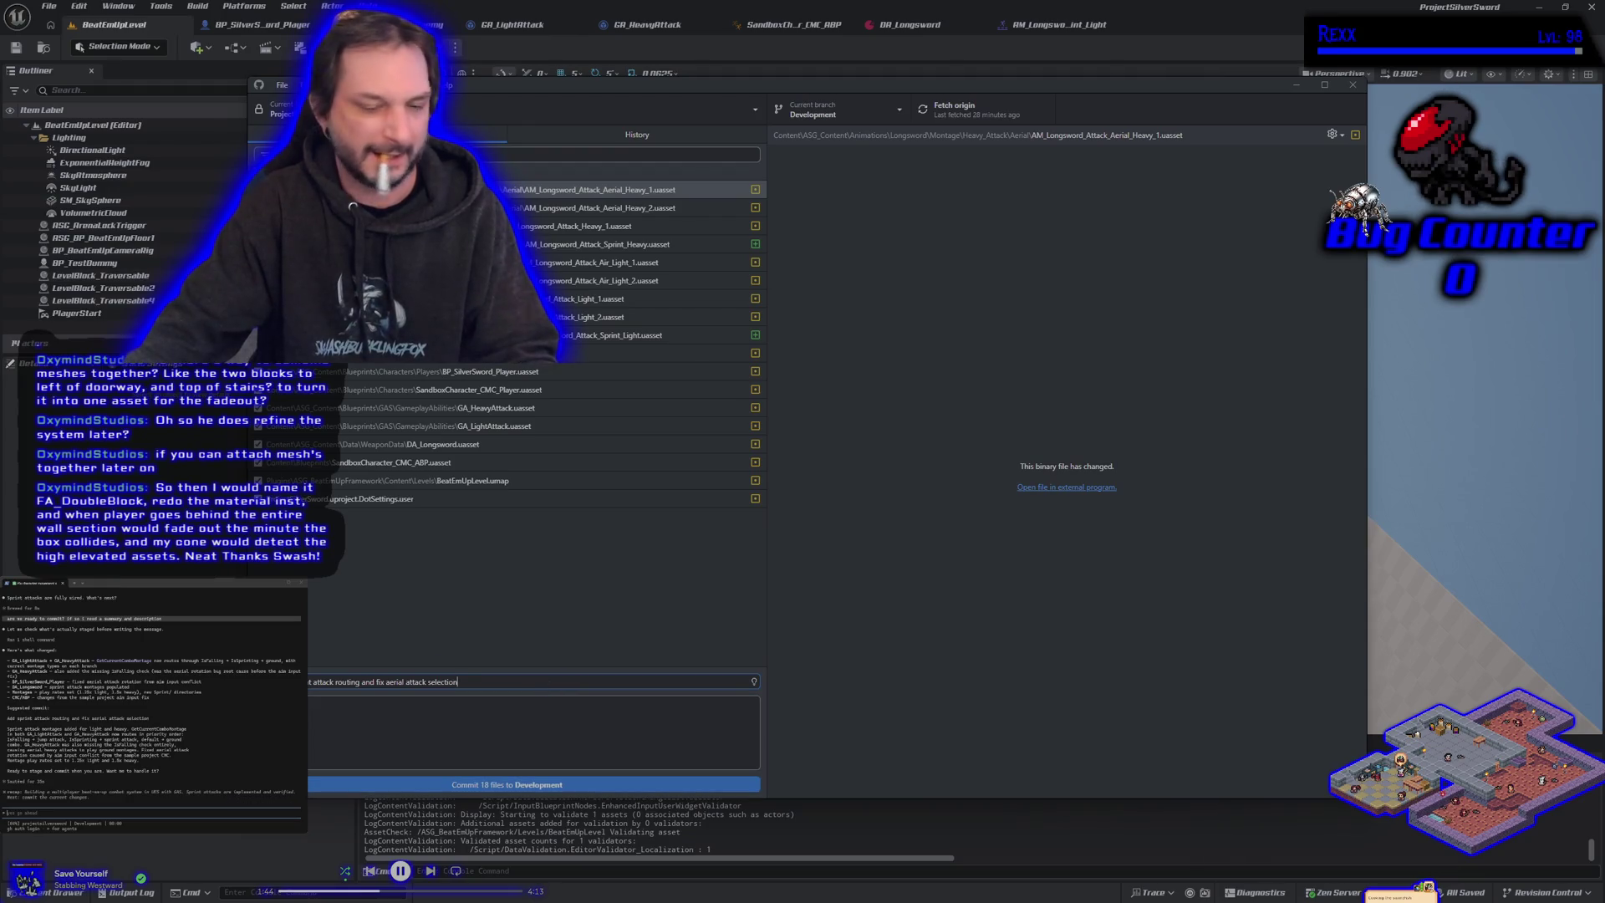
{"action": "mouse_move", "coordinate": [8, 728]}
{"action": "left_mouse_down"}
{"action": "mouse_move", "coordinate": [297, 746]}
{"action": "mouse_move", "coordinate": [296, 762]}
{"action": "mouse_move", "coordinate": [139, 761]}
{"action": "left_mouse_up"}
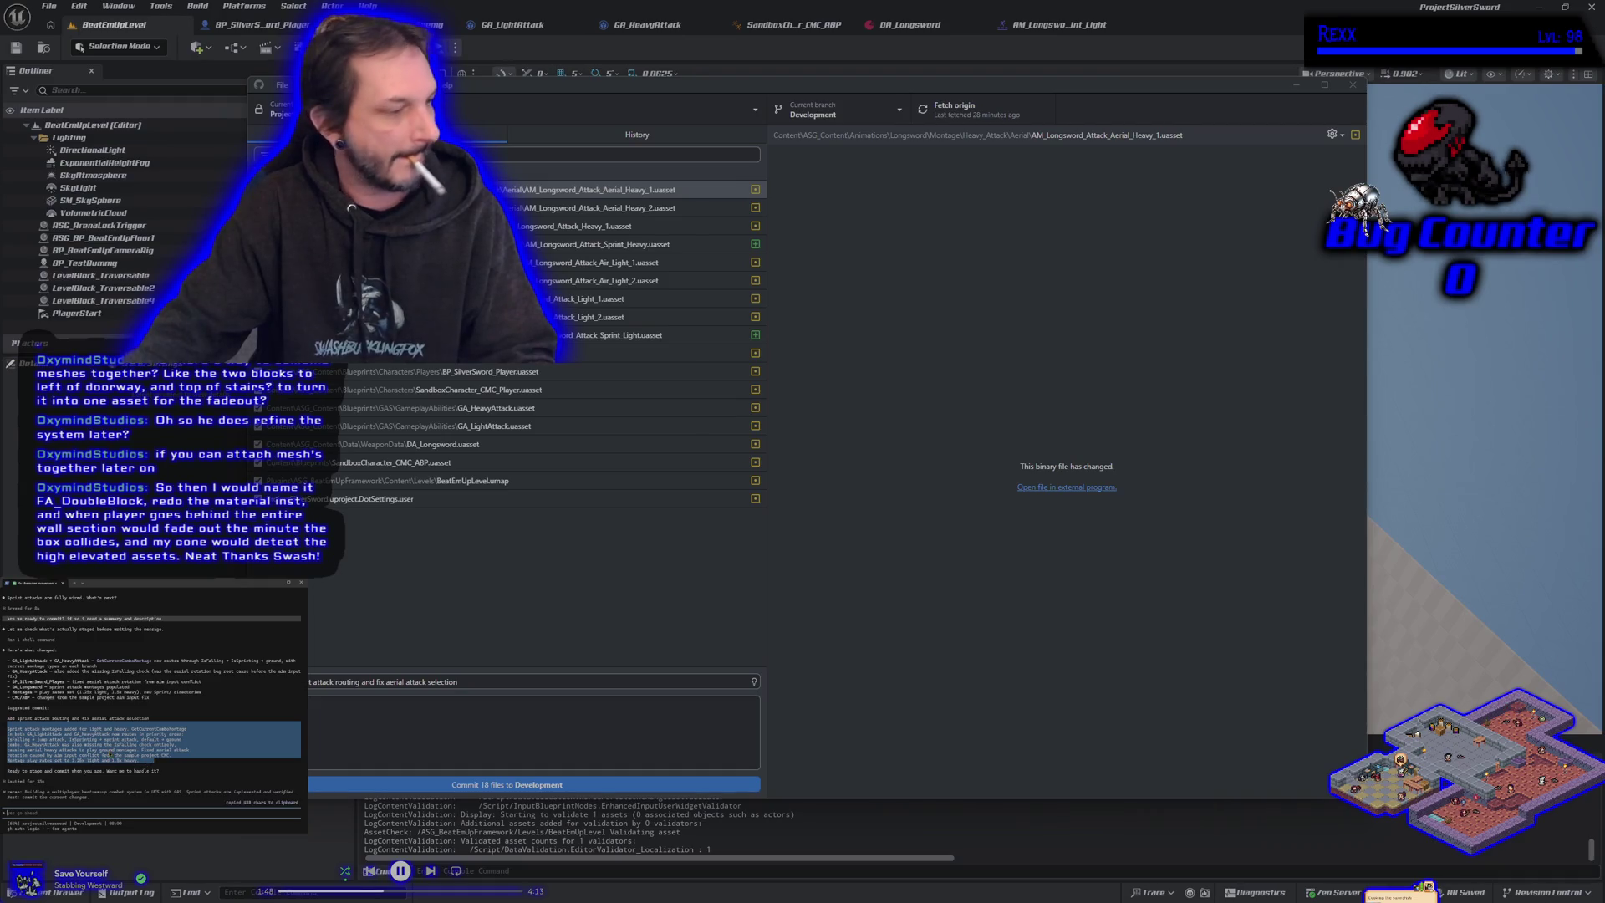
{"action": "key", "text": "ctrl+c"}
{"action": "left_click", "coordinate": [380, 710]}
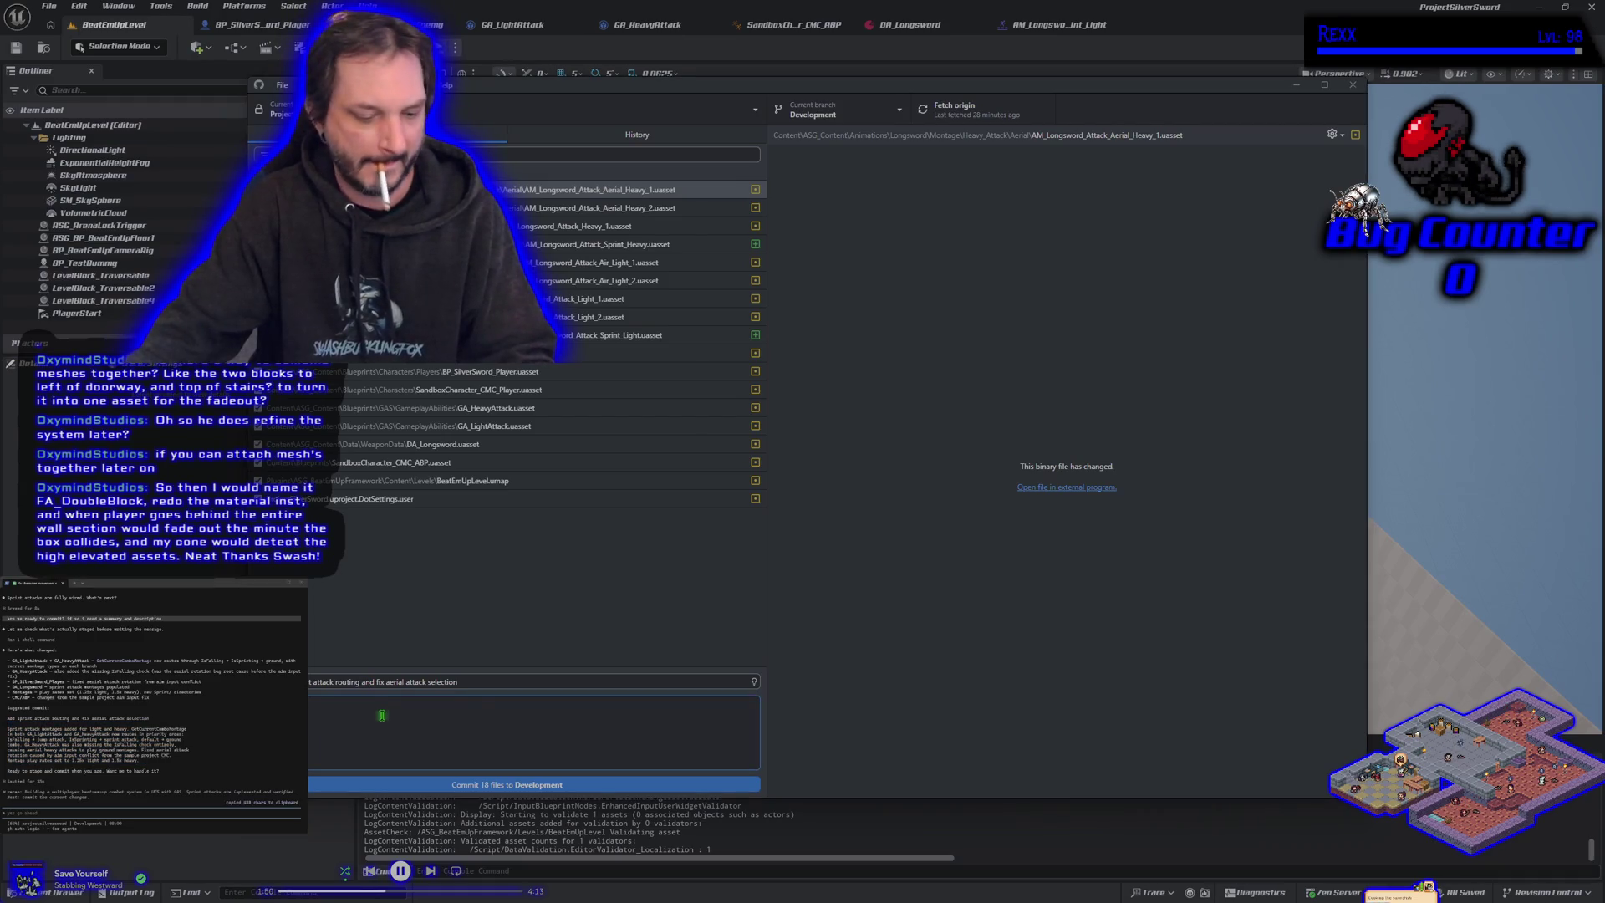
{"action": "key", "text": "ctrl+v"}
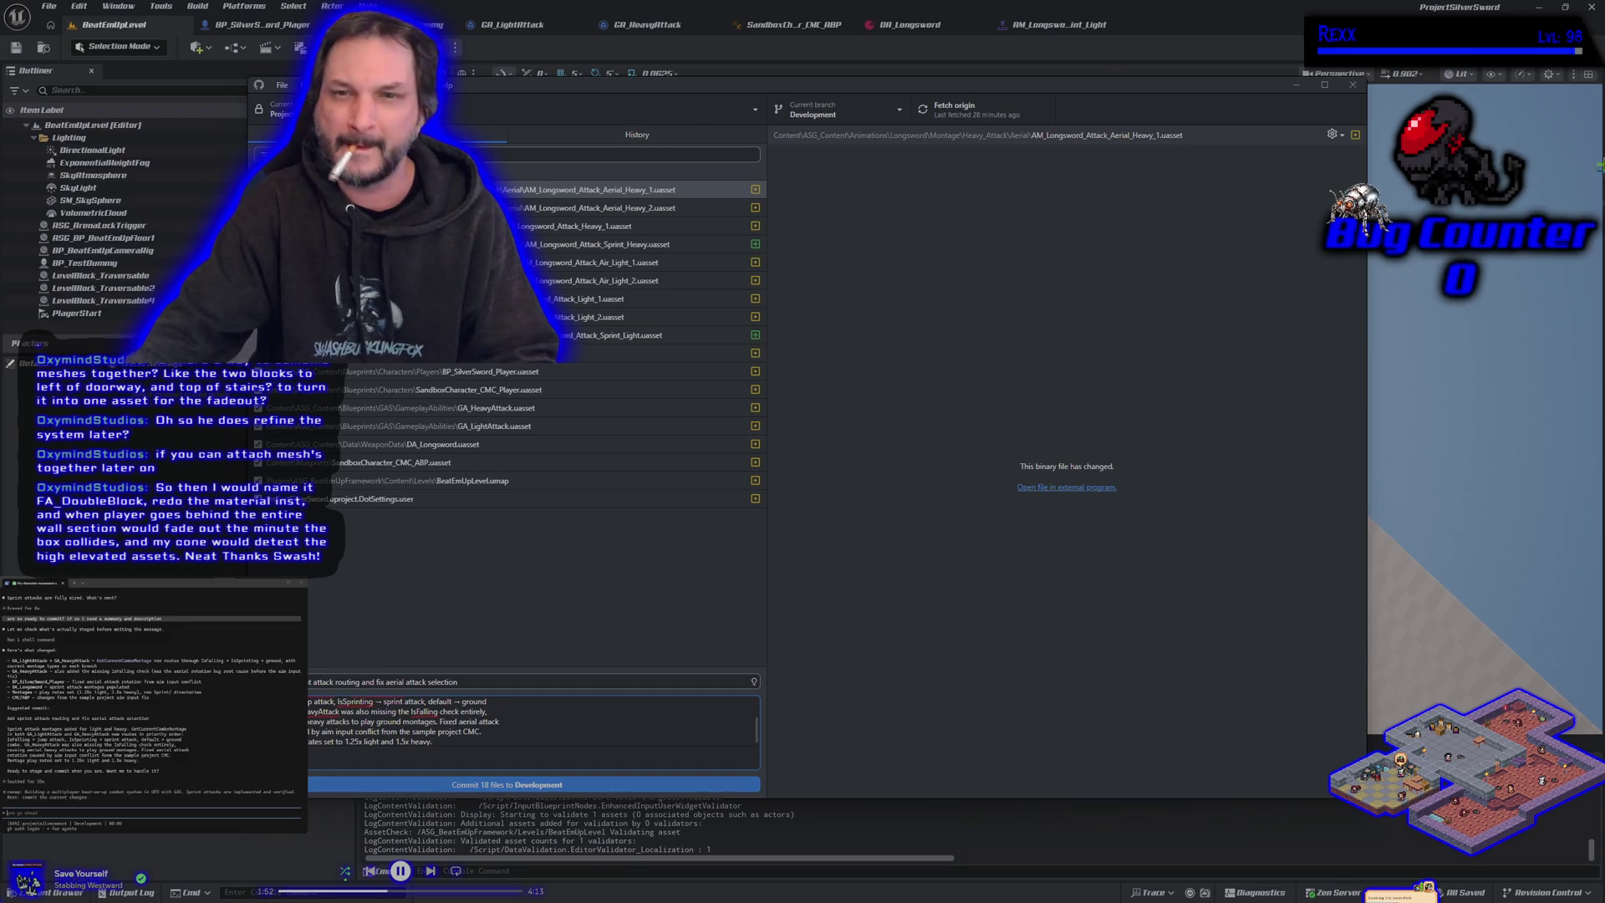
Step: Close Unreal Editor and commit the 18 files to Development
{"action": "key", "text": "alt+Tab"}
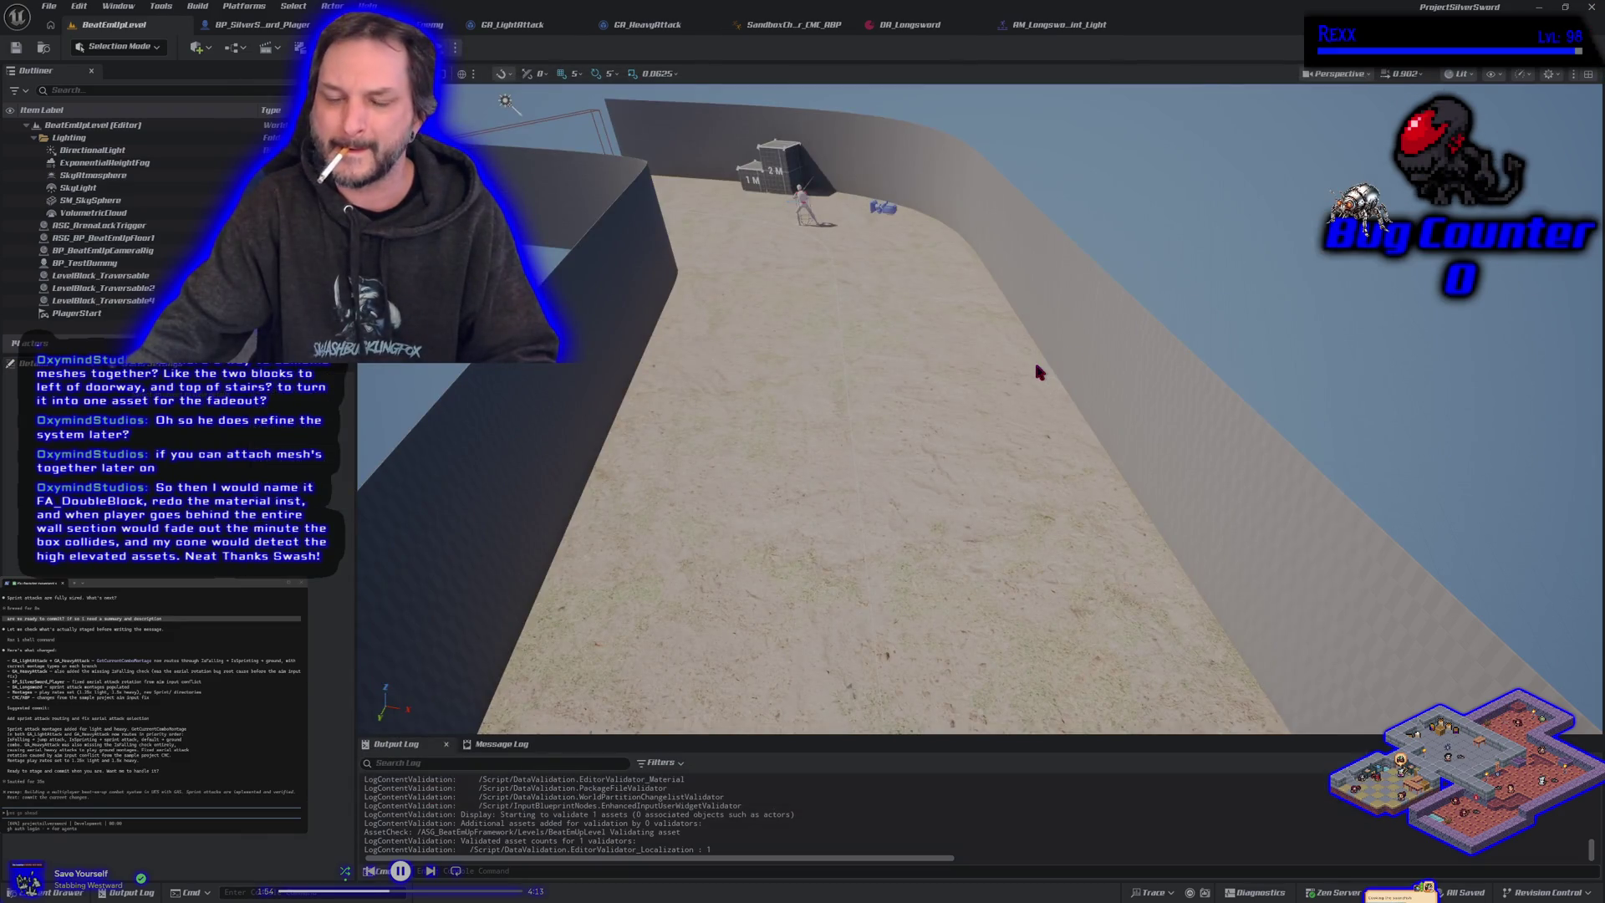
{"action": "key", "text": "alt+F4"}
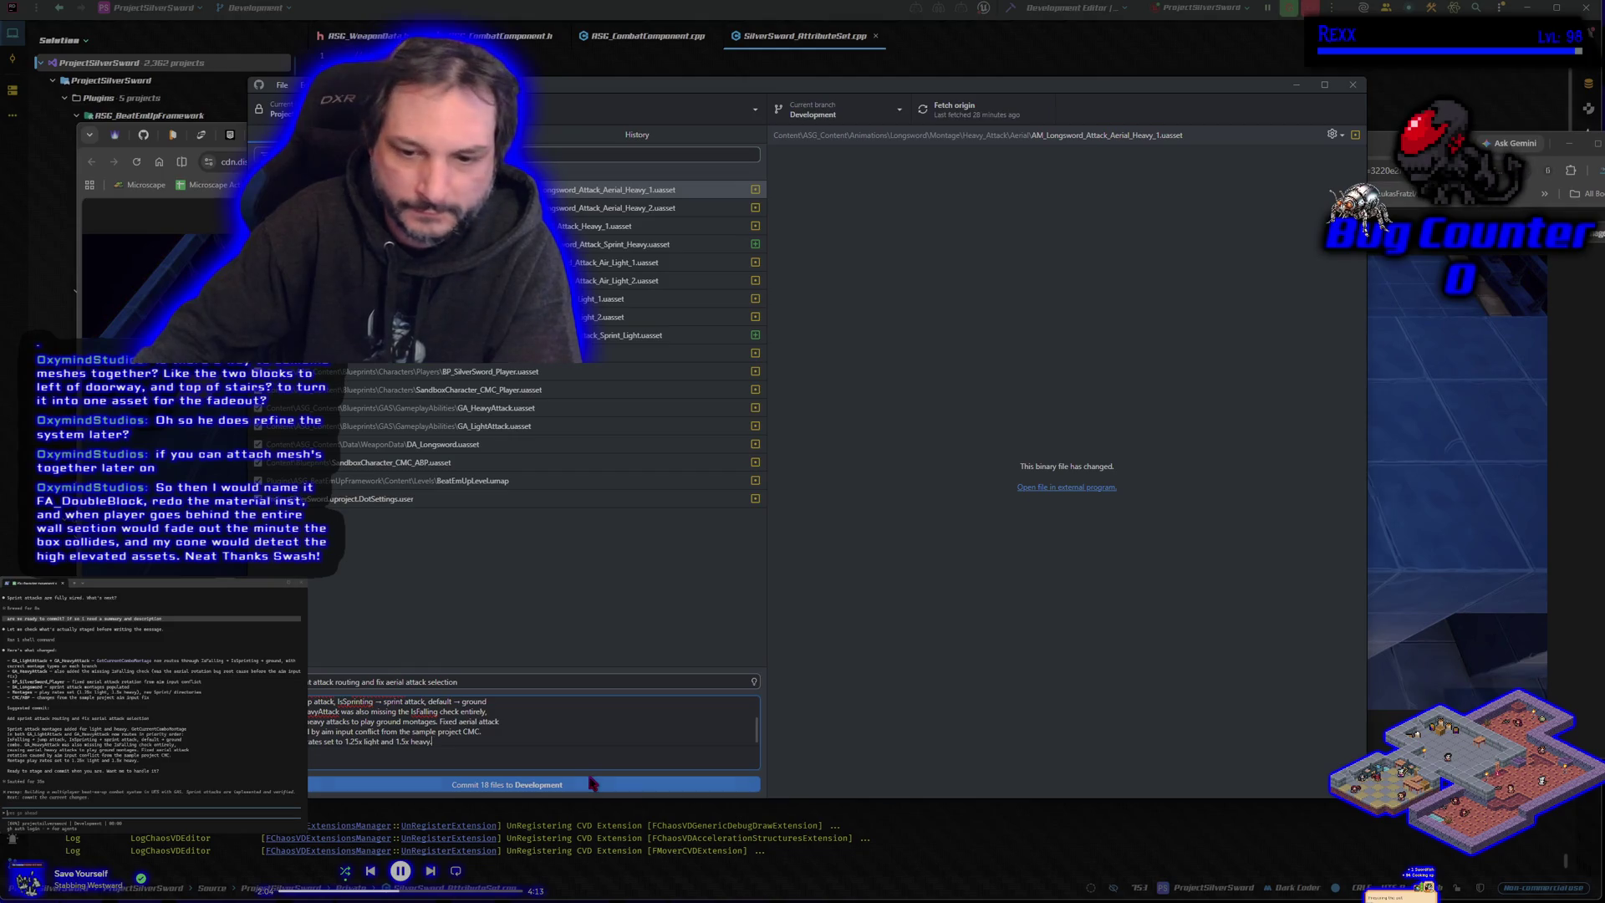
{"action": "left_click", "coordinate": [589, 782]}
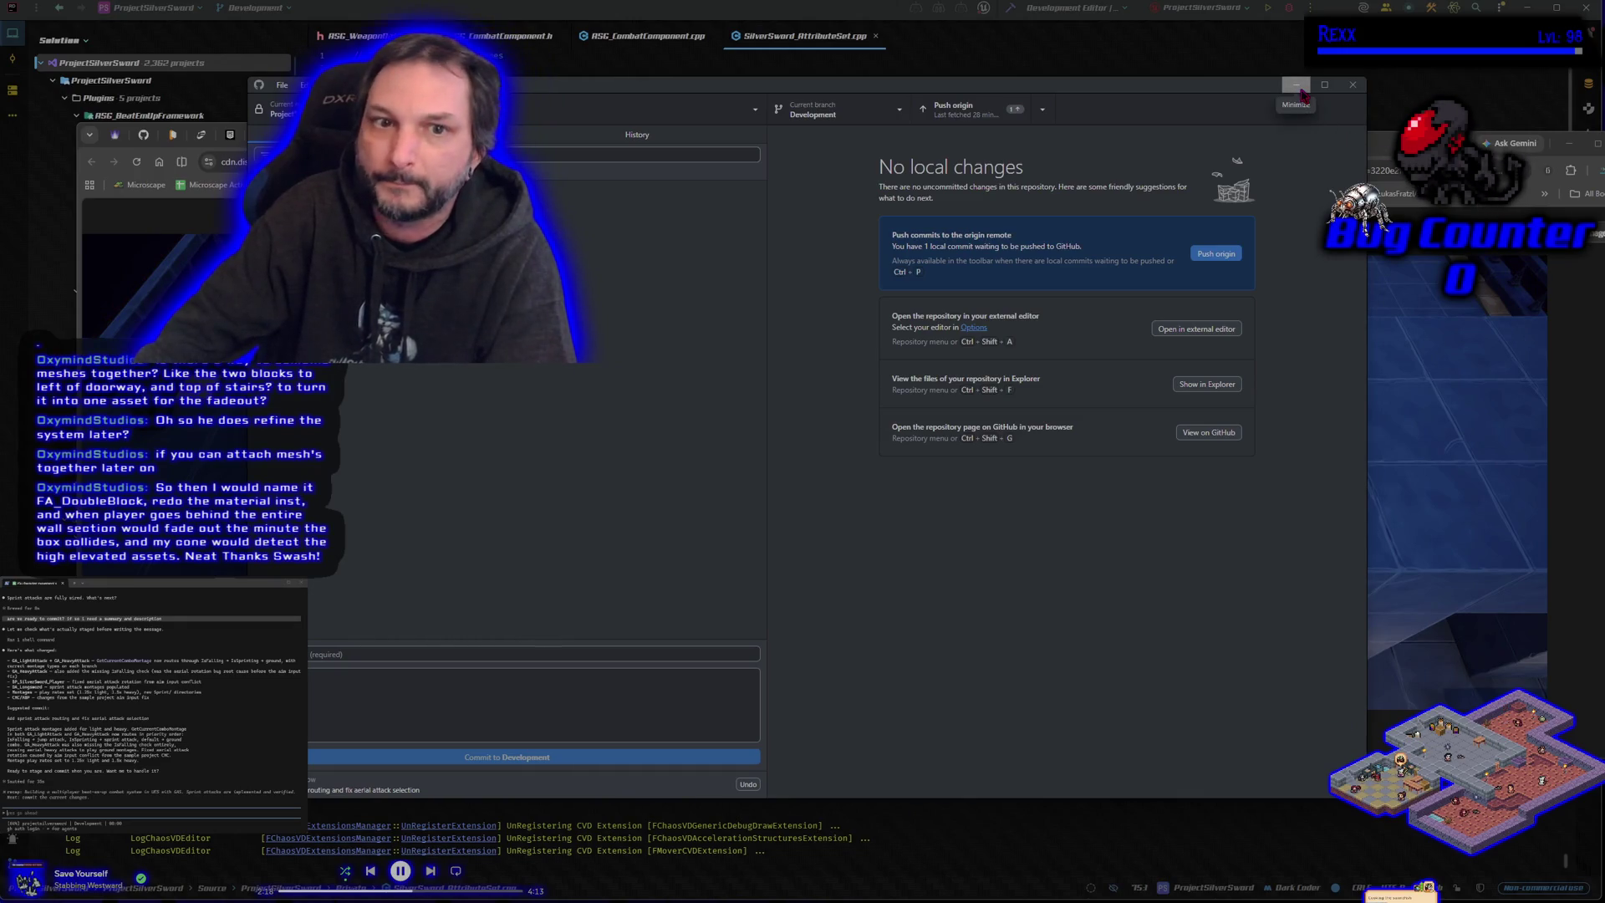
Step: Push Development to origin, then switch to main and merge Development into it
{"action": "left_click", "coordinate": [1210, 256]}
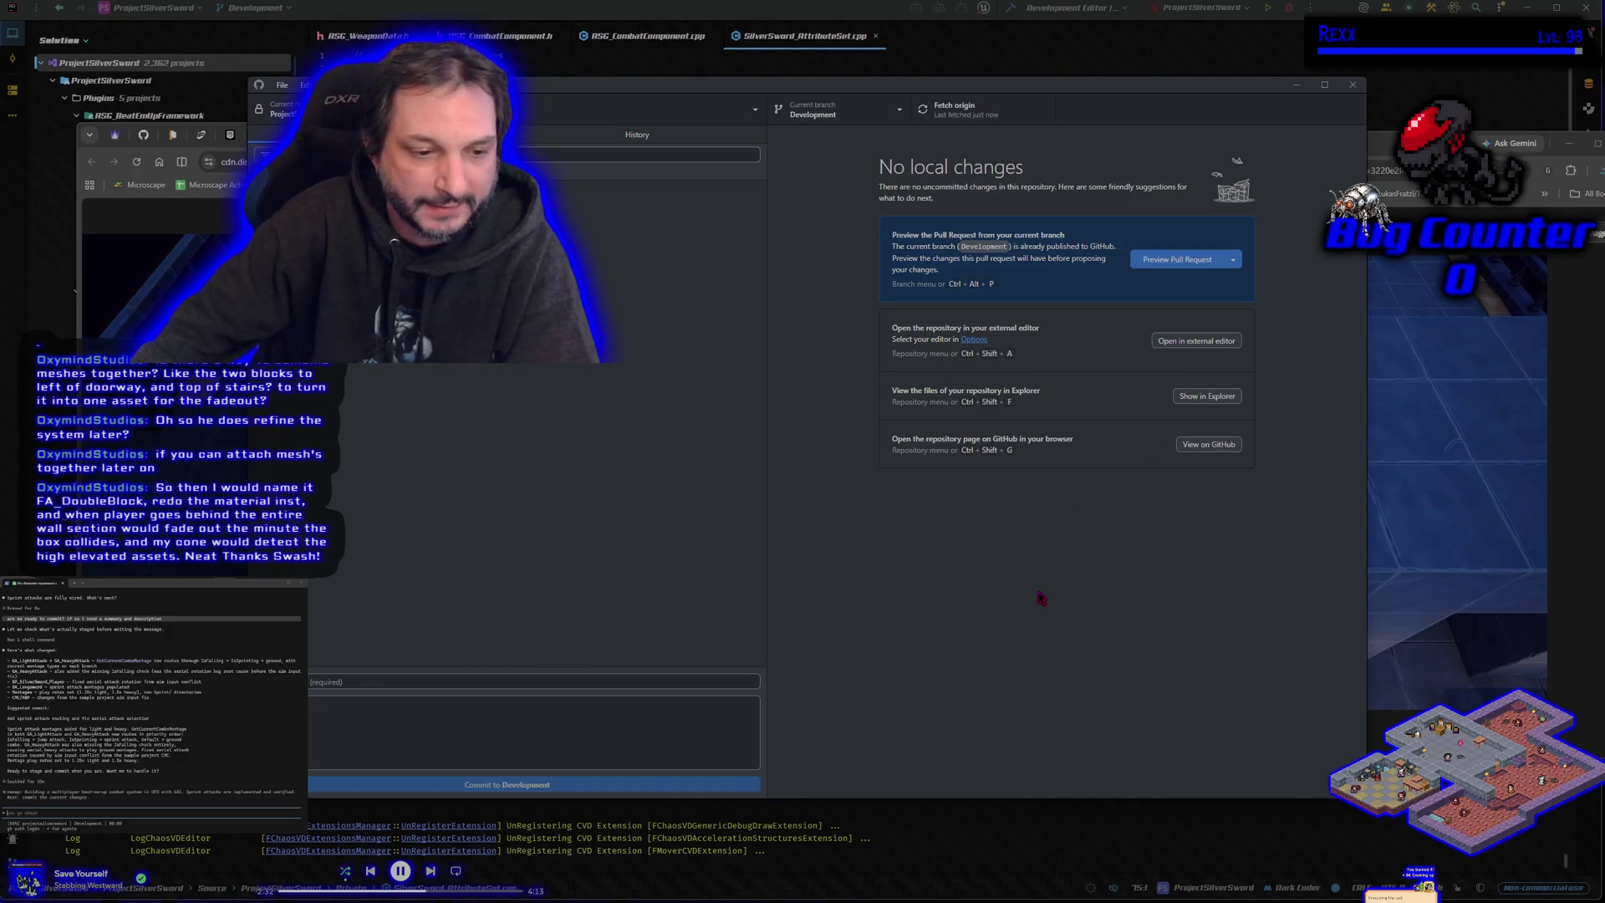
{"action": "left_click", "coordinate": [842, 122]}
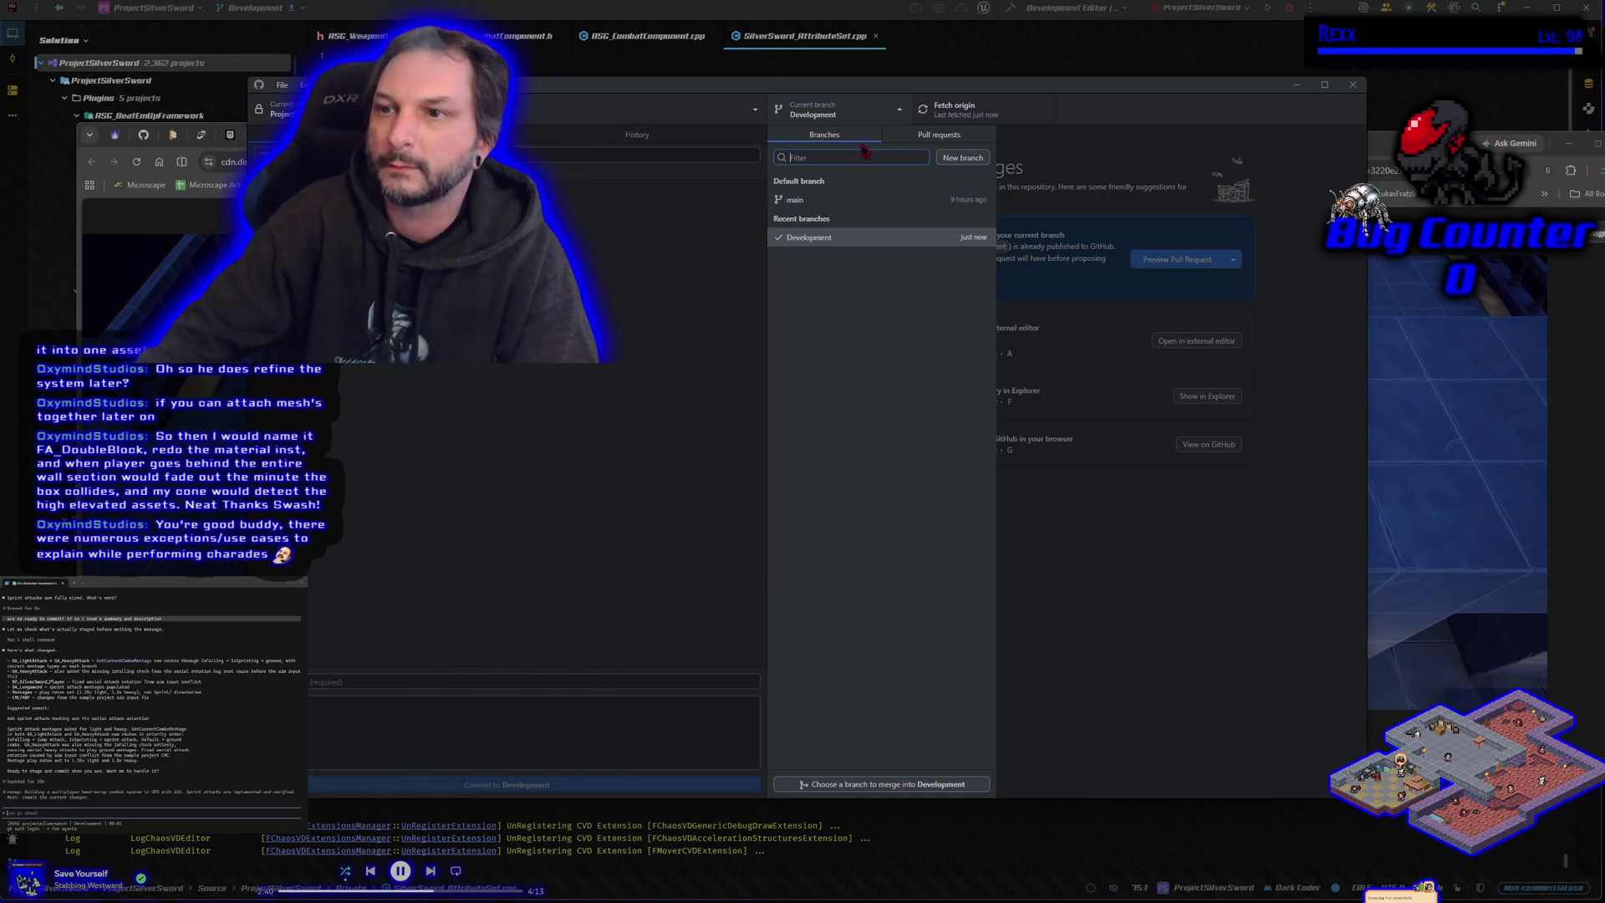
{"action": "left_click", "coordinate": [808, 202]}
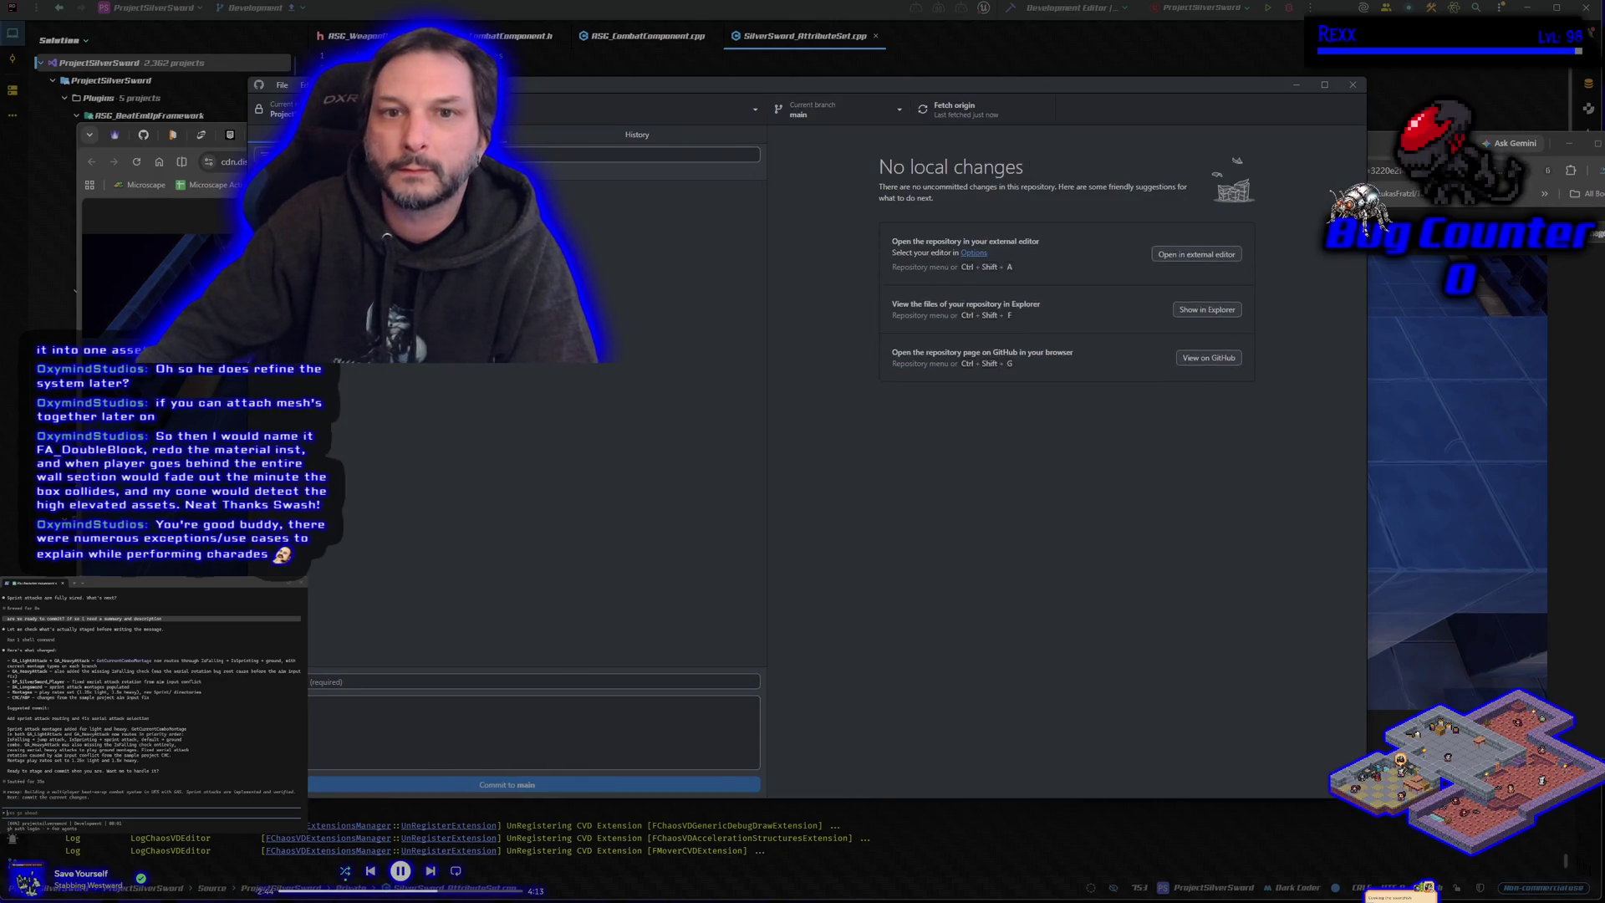
{"action": "key", "text": "alt+b"}
{"action": "key", "text": "ctrl+shift+m"}
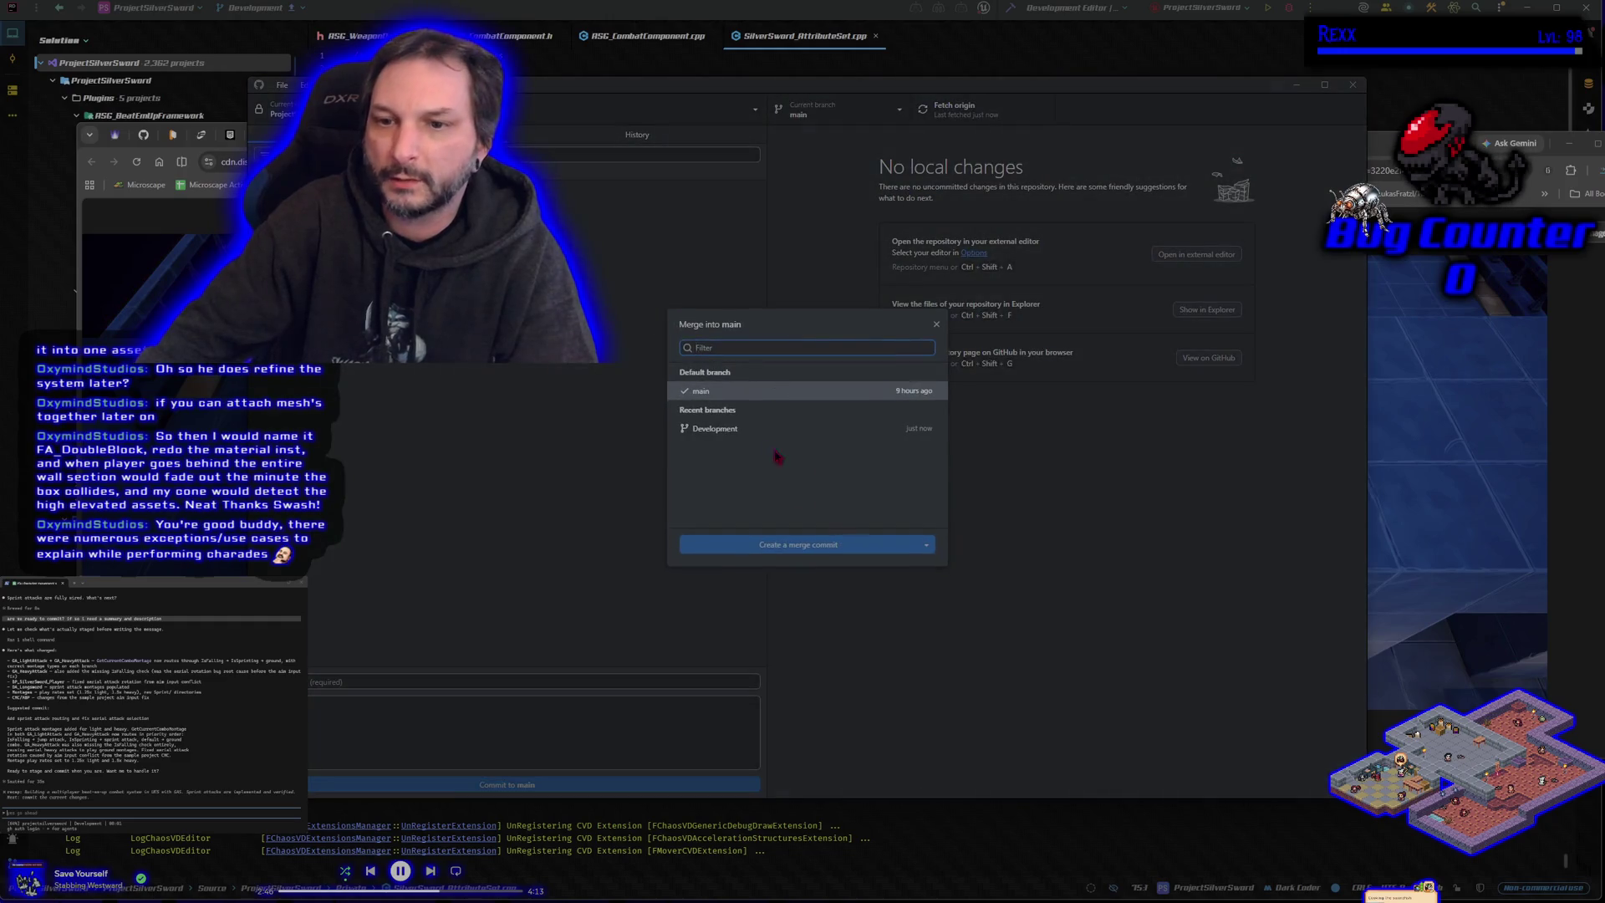
{"action": "left_click", "coordinate": [809, 569]}
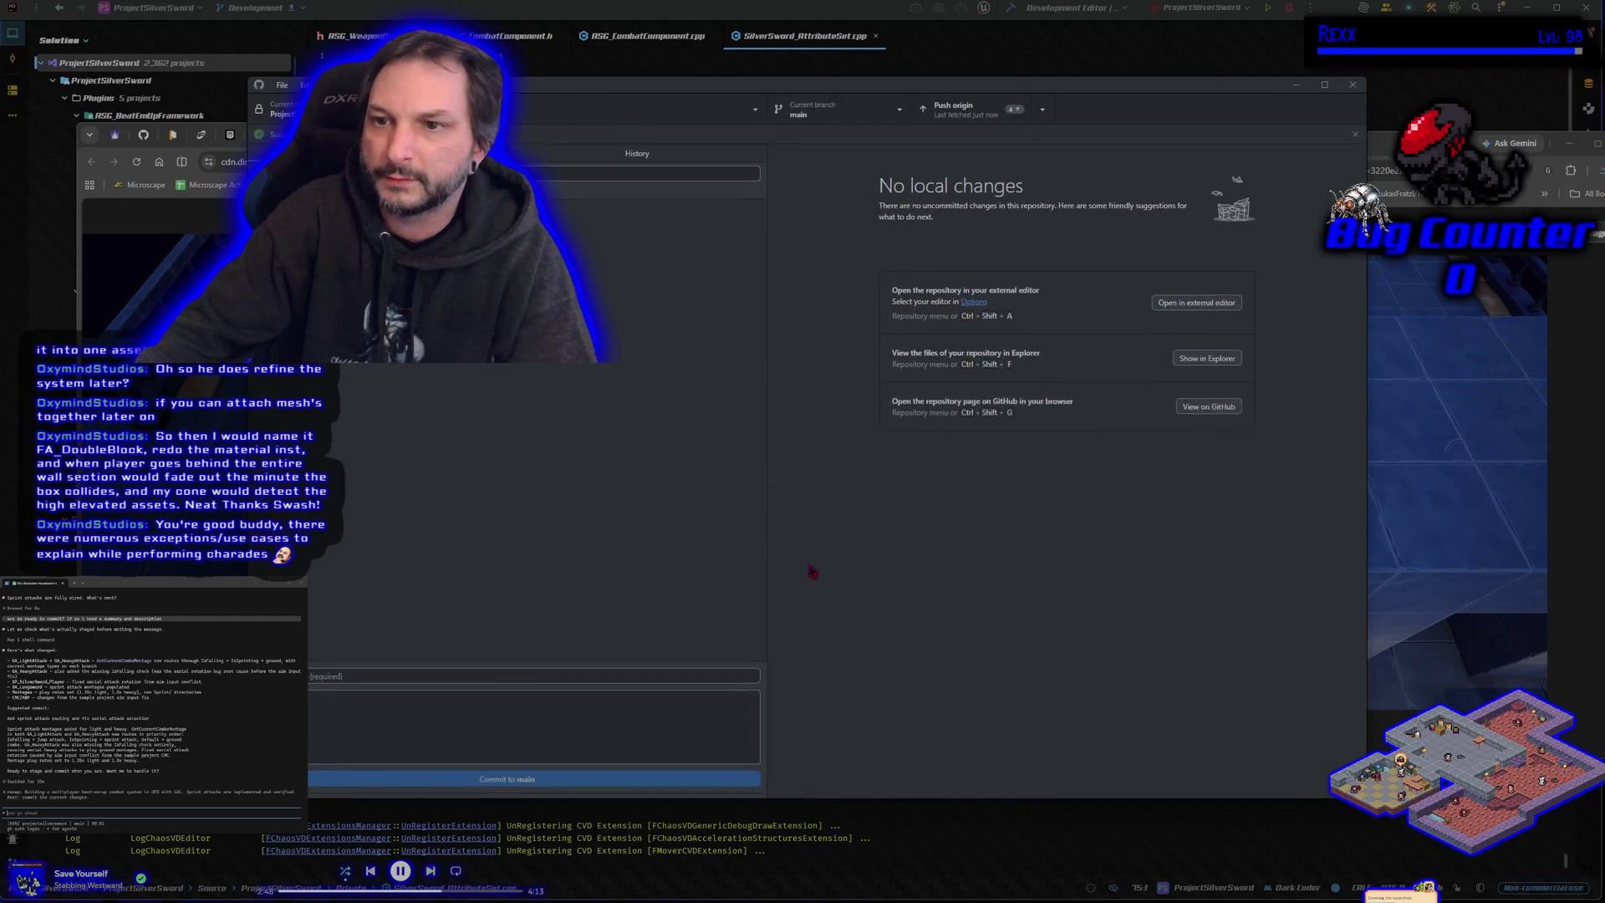
Step: Push main to origin, switch back to Development, and close GitHub Desktop
{"action": "left_click", "coordinate": [1218, 279]}
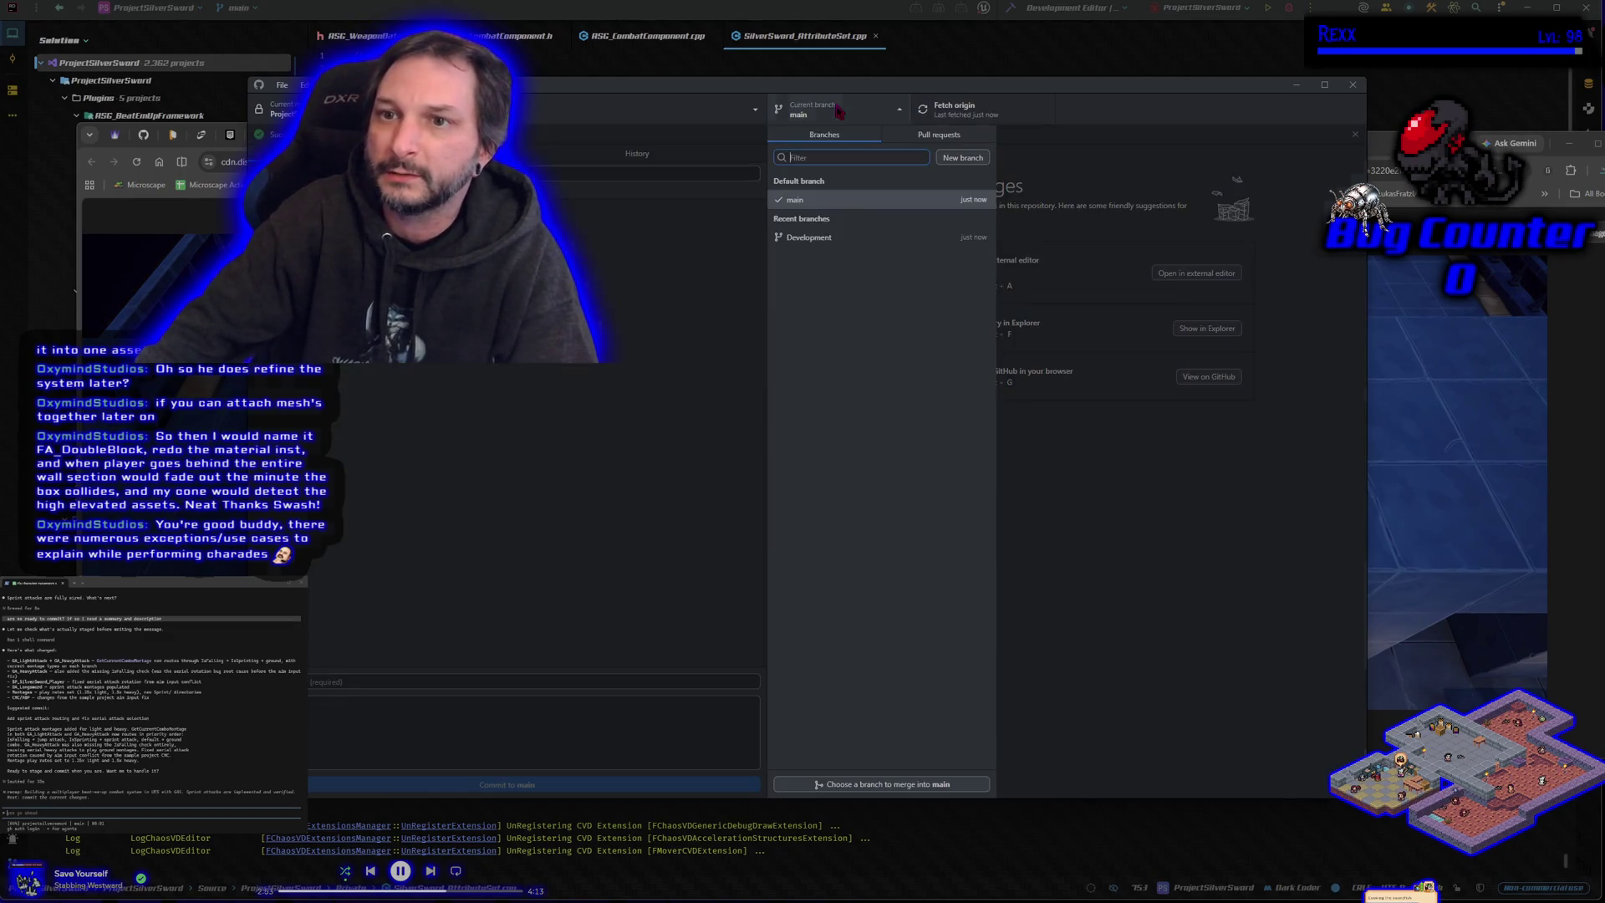
{"action": "left_click", "coordinate": [836, 111]}
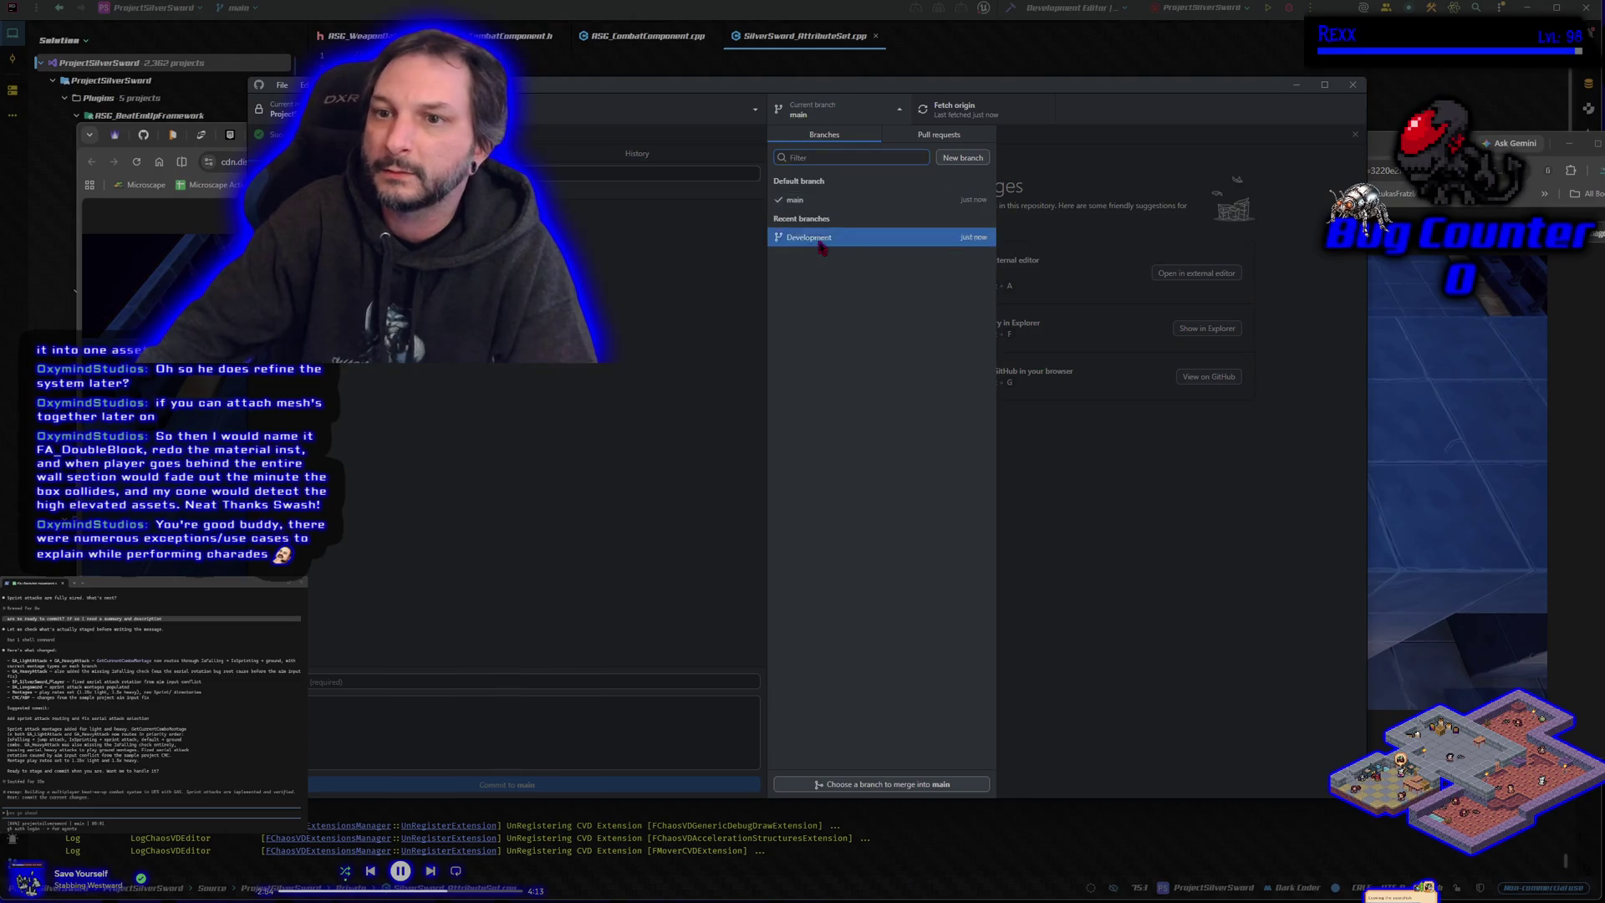
{"action": "left_click", "coordinate": [824, 242]}
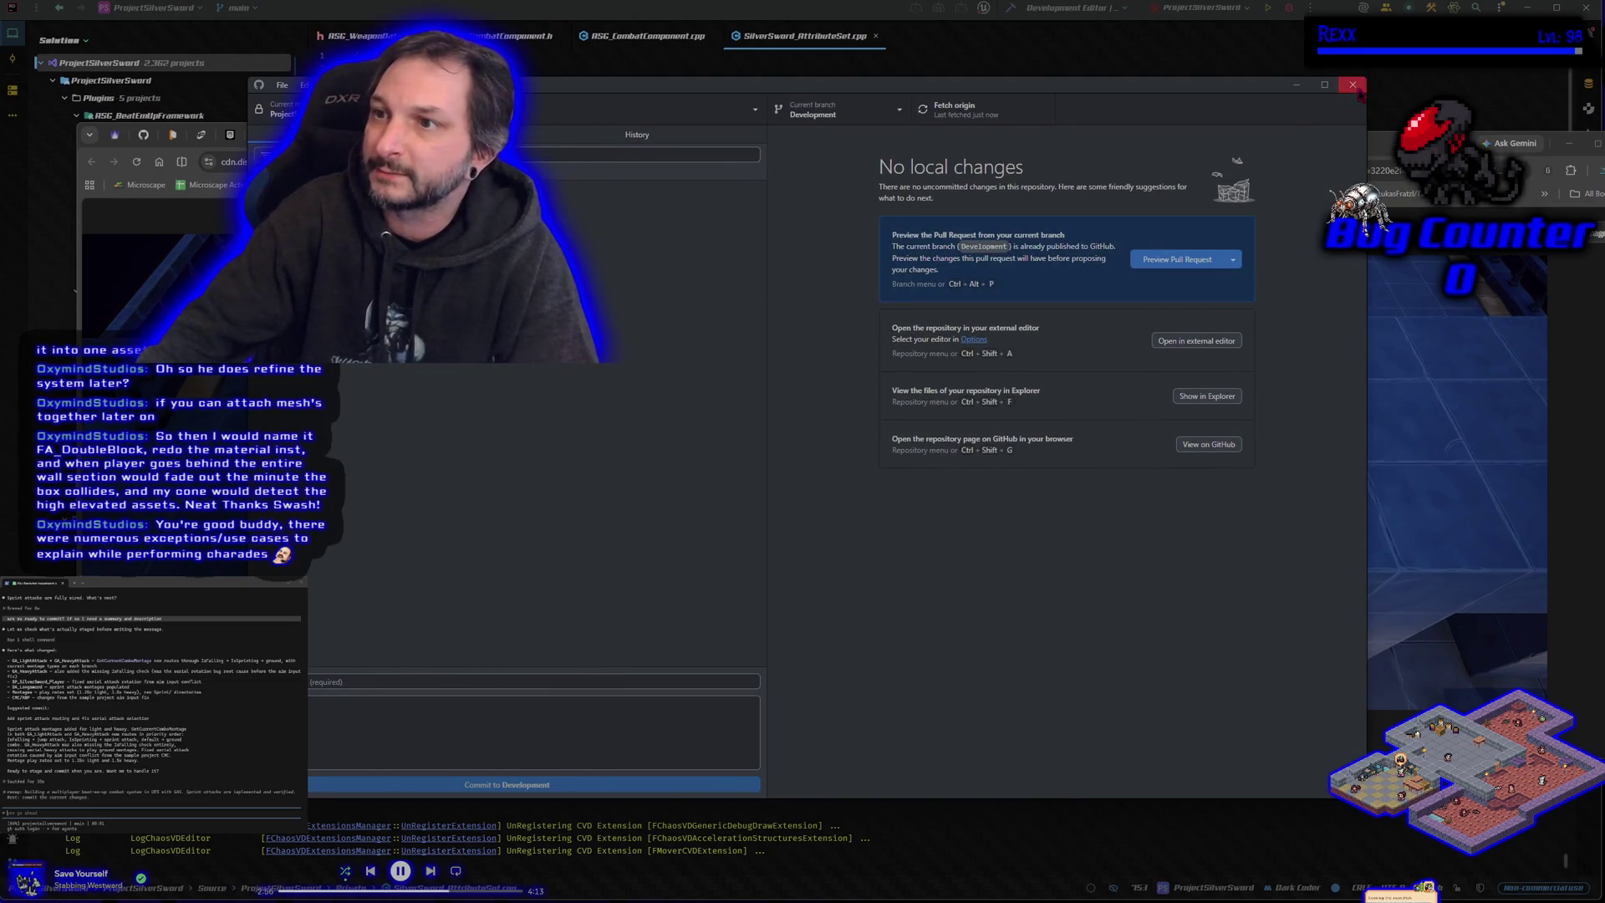
{"action": "left_click", "coordinate": [1352, 84]}
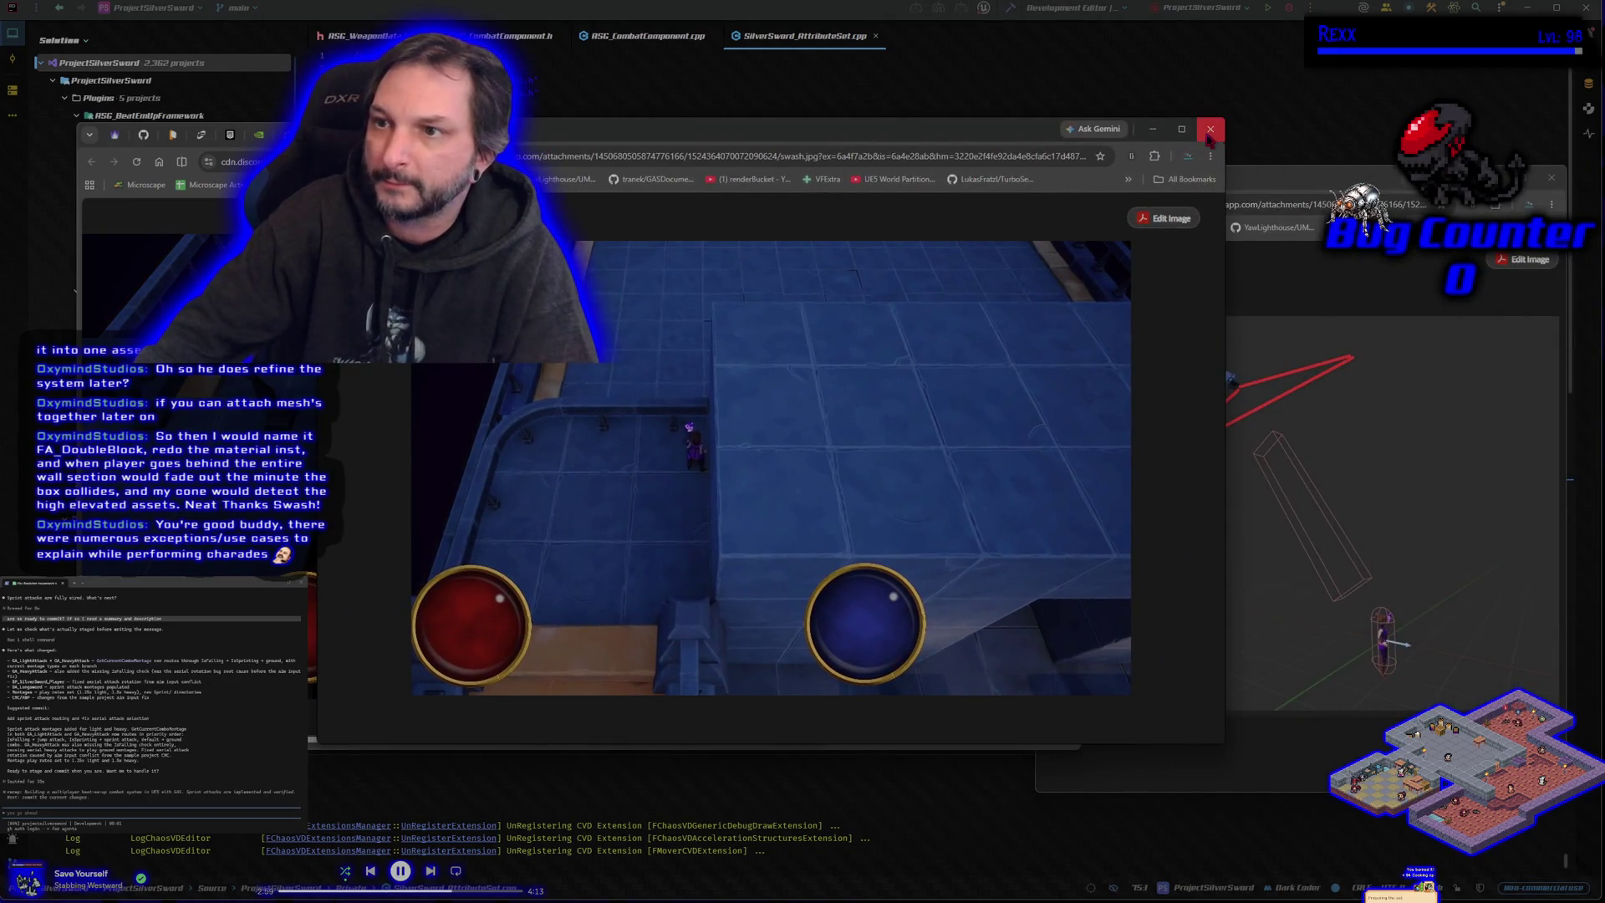
Step: Close the swash.jpg, ex.jpg and Fadeout.jpg Chrome windows, then the Rider code editor
{"action": "left_click", "coordinate": [1211, 129]}
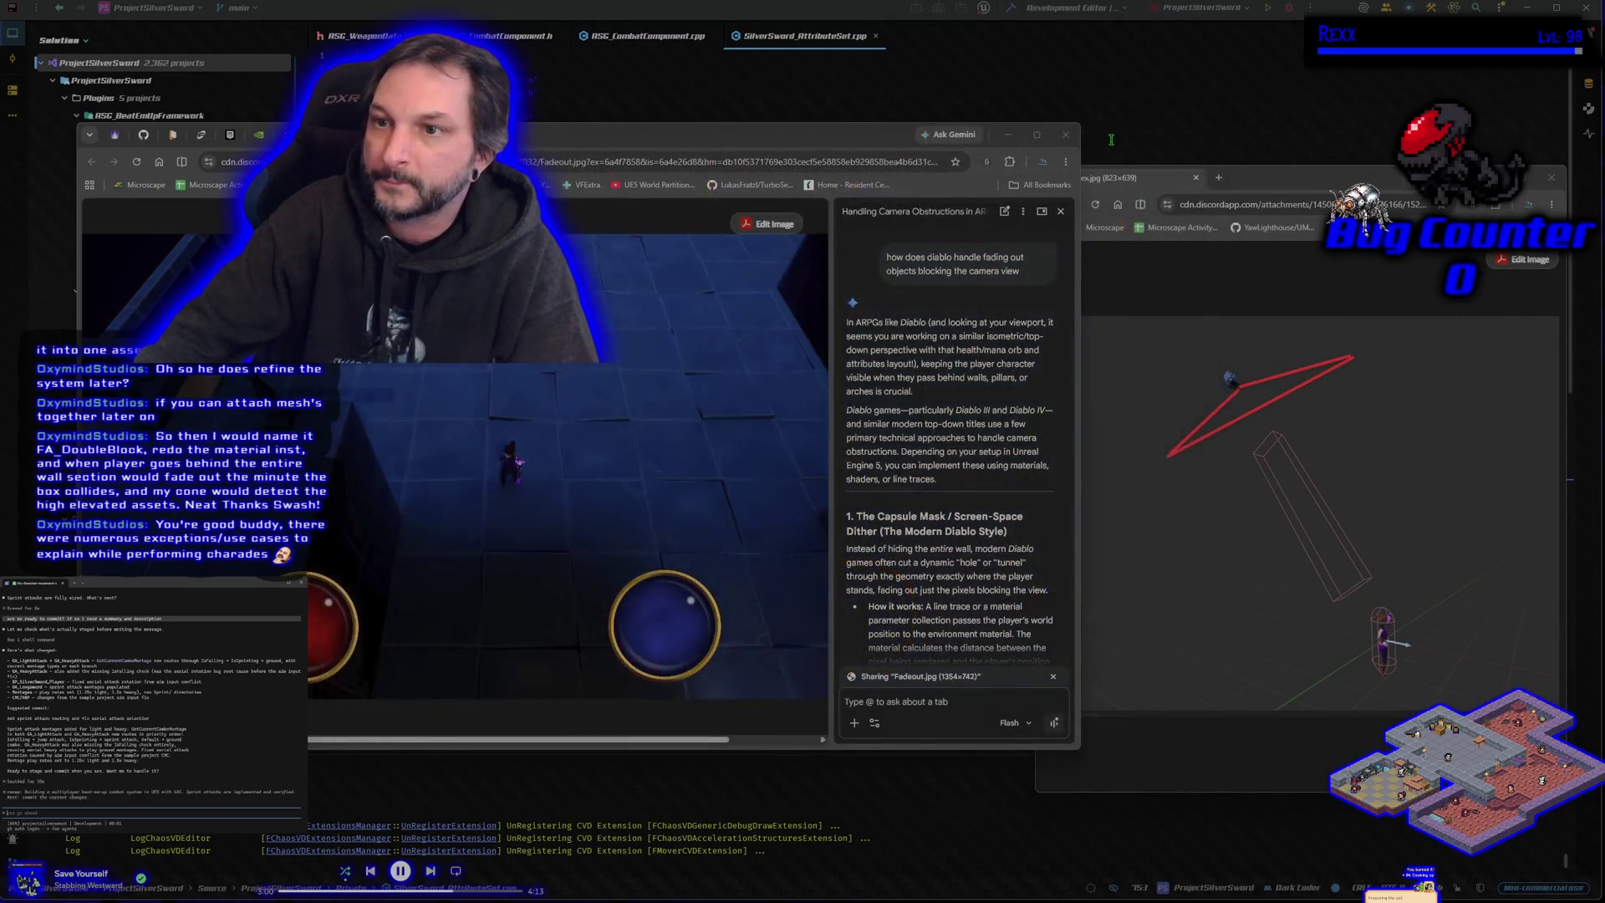
{"action": "left_click", "coordinate": [1304, 186]}
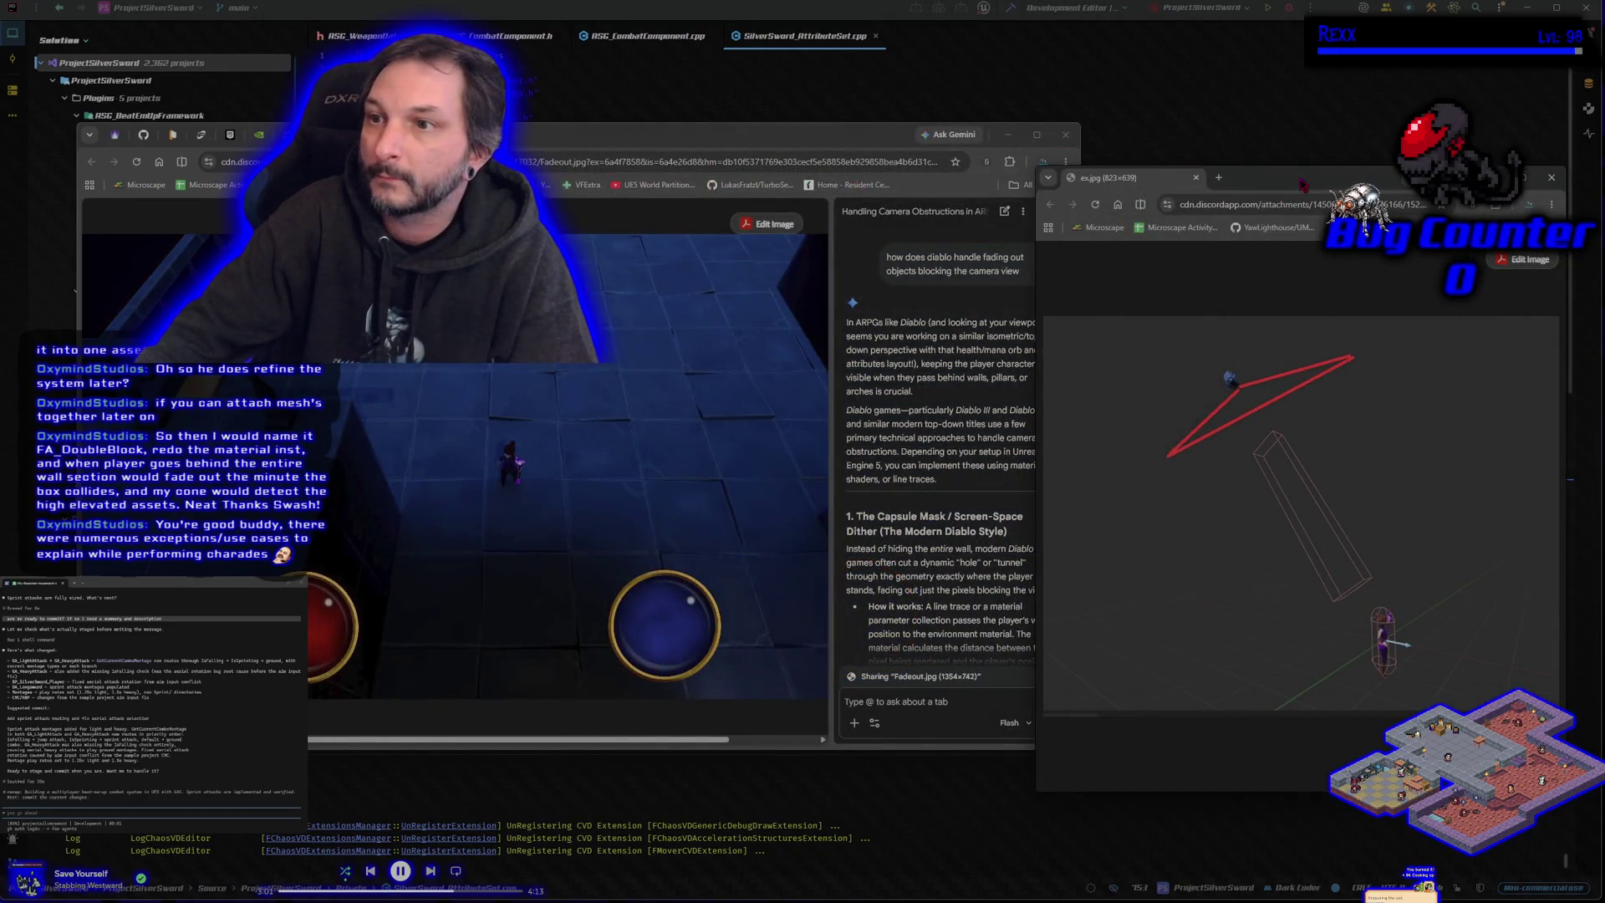
{"action": "left_click", "coordinate": [1196, 178]}
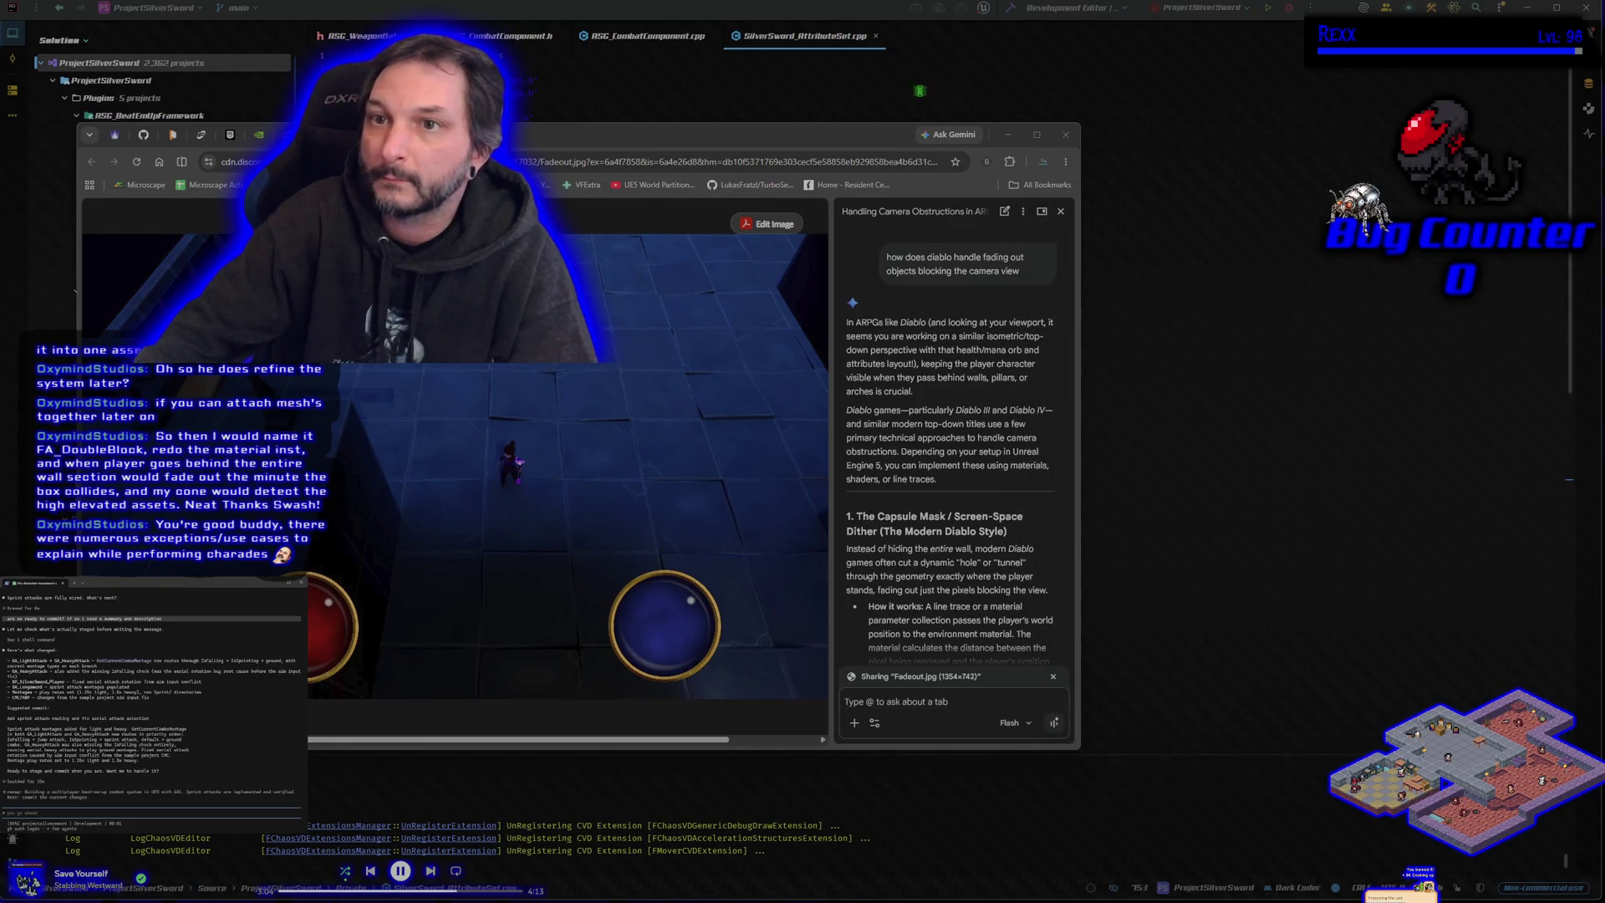
{"action": "left_click_drag", "start_coordinate": [1072, 151], "coordinate": [1177, 161]}
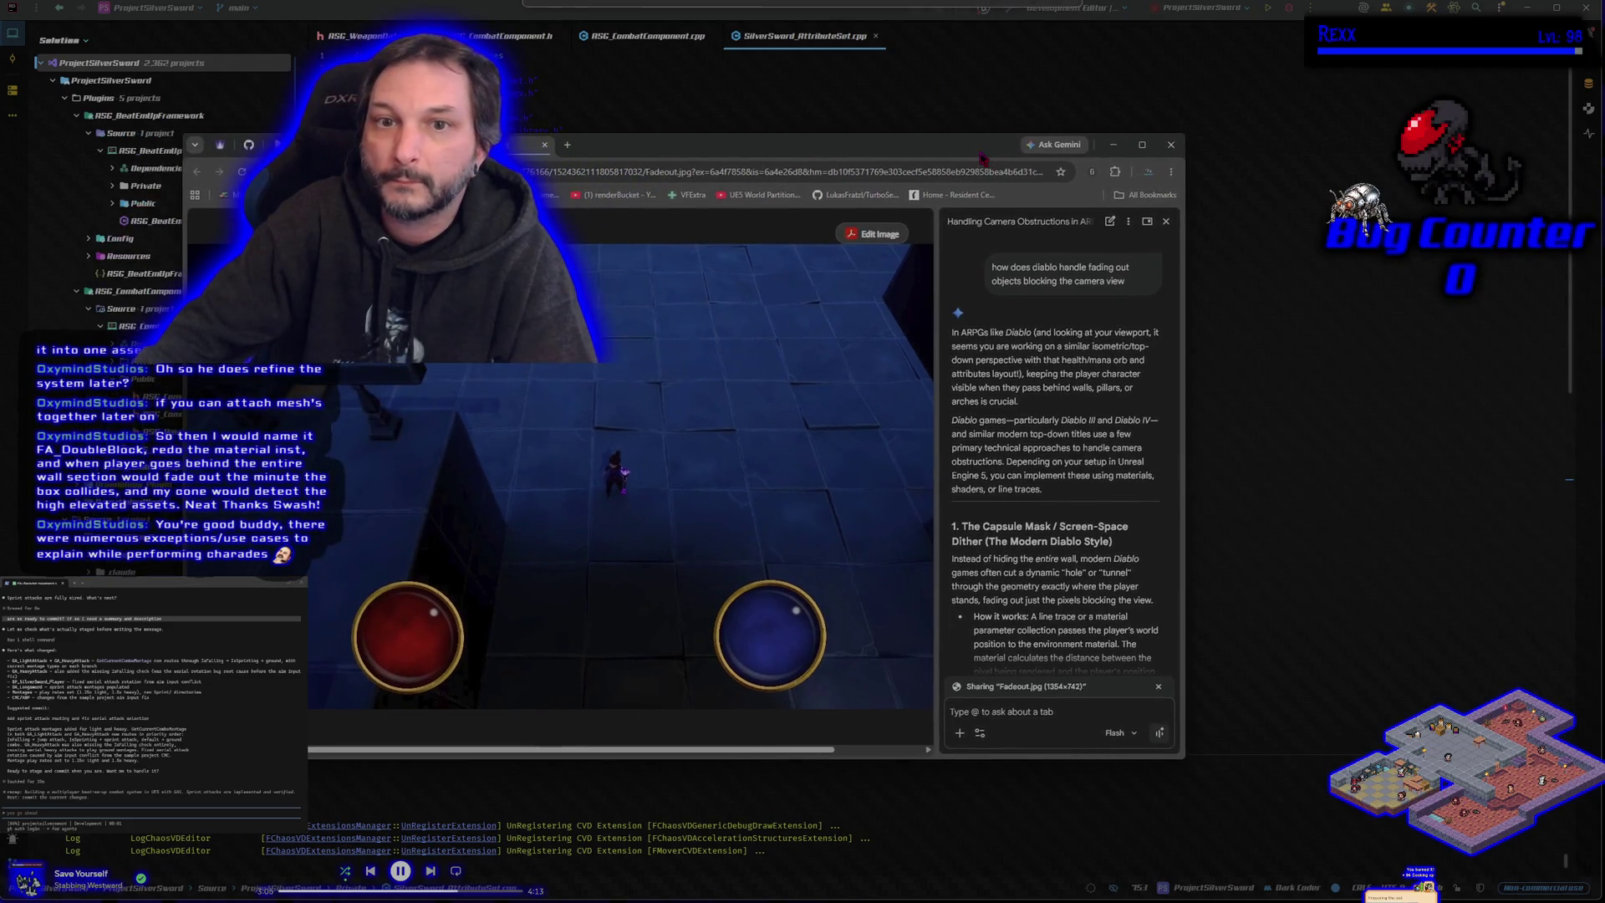
{"action": "left_click", "coordinate": [1171, 145]}
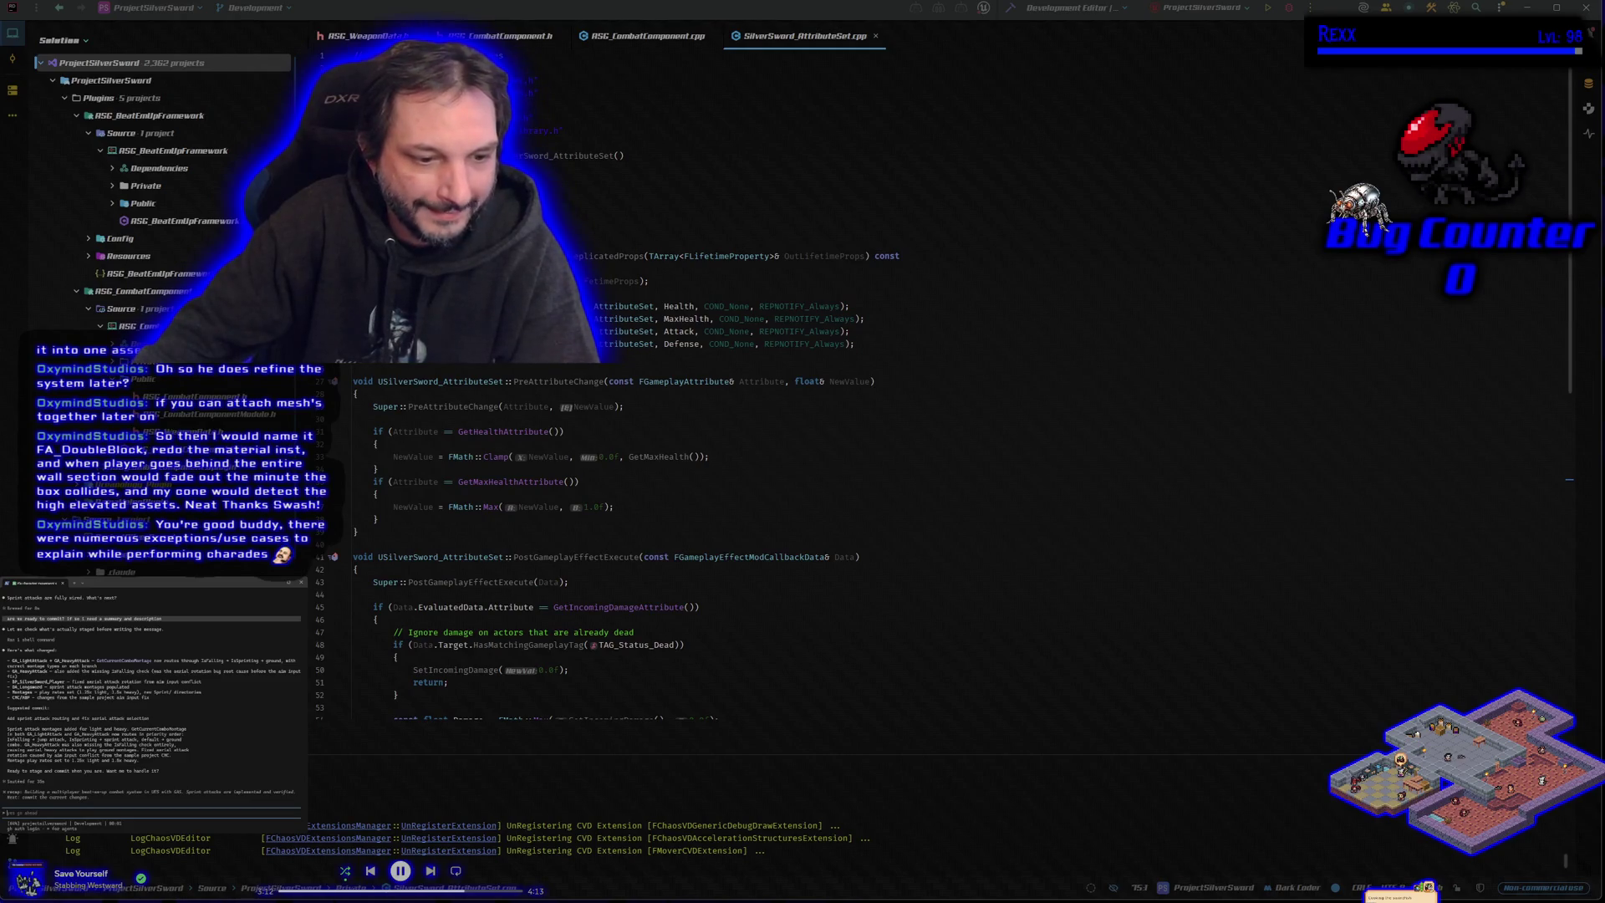
{"action": "left_click", "coordinate": [1587, 10]}
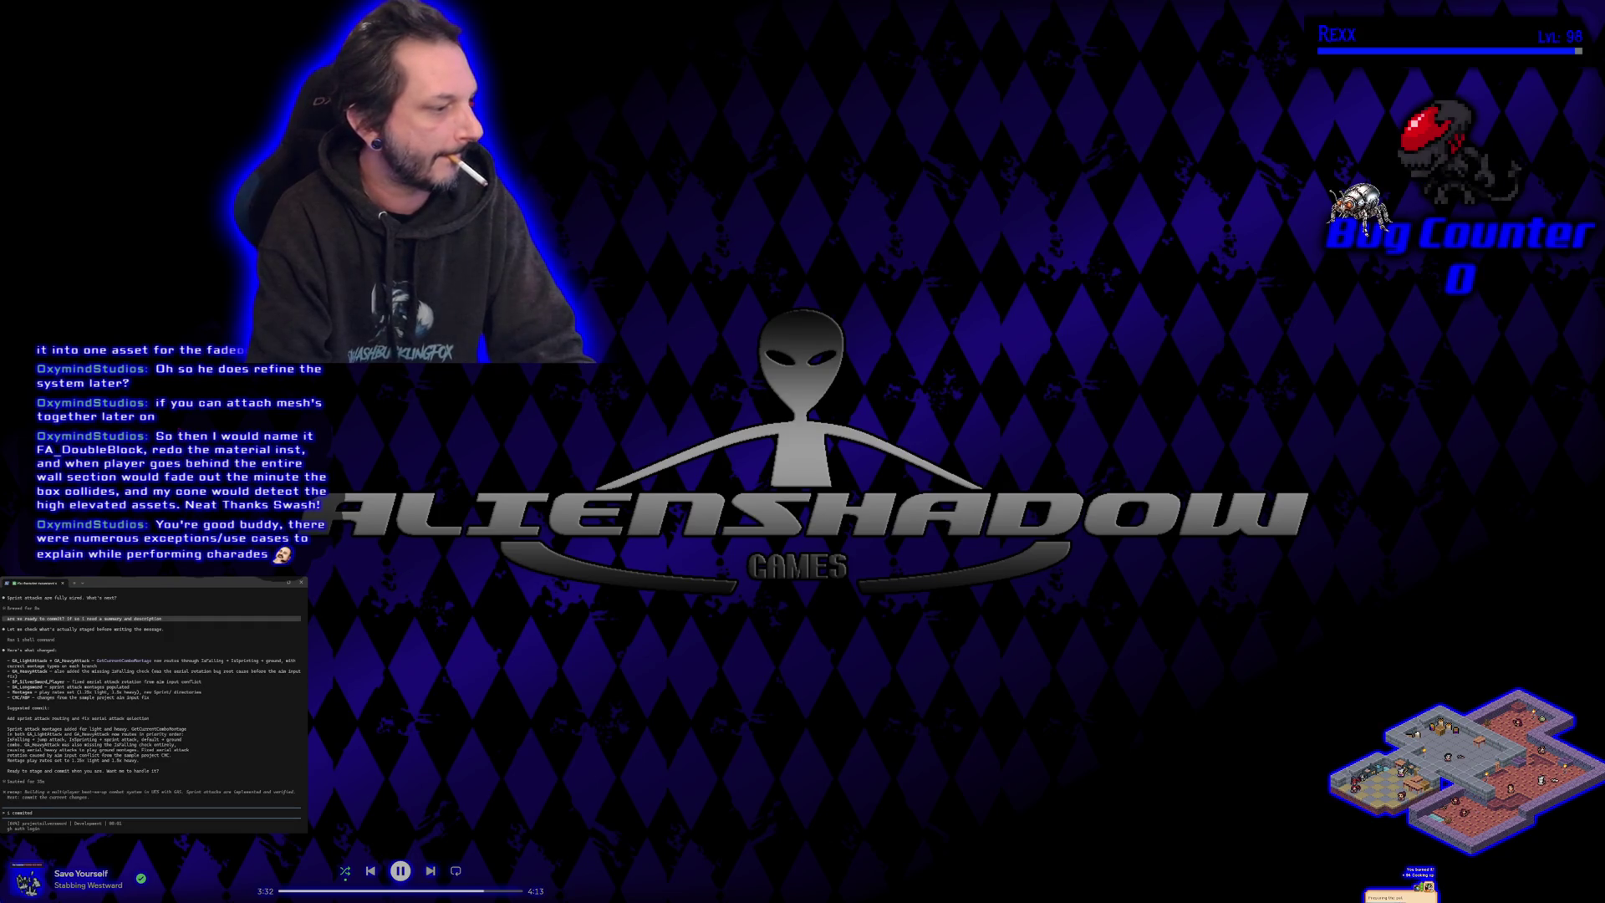
Step: Send the wrap-up message to the coding assistant and bring up a new Chrome window
{"action": "key", "text": "Return"}
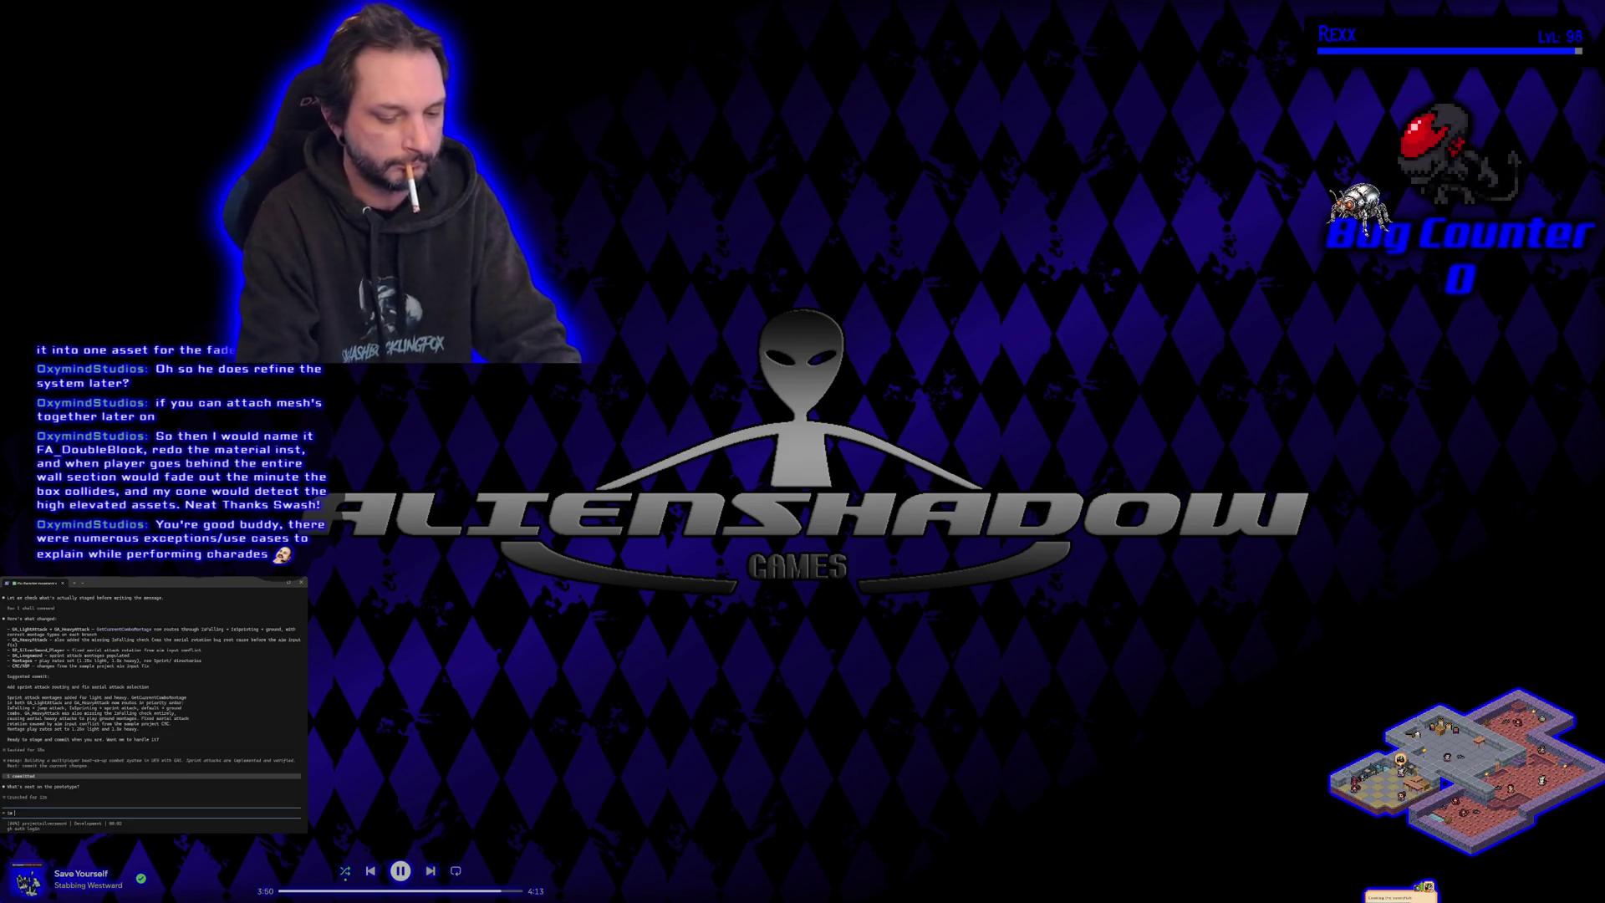
{"action": "type", "text": "days."}
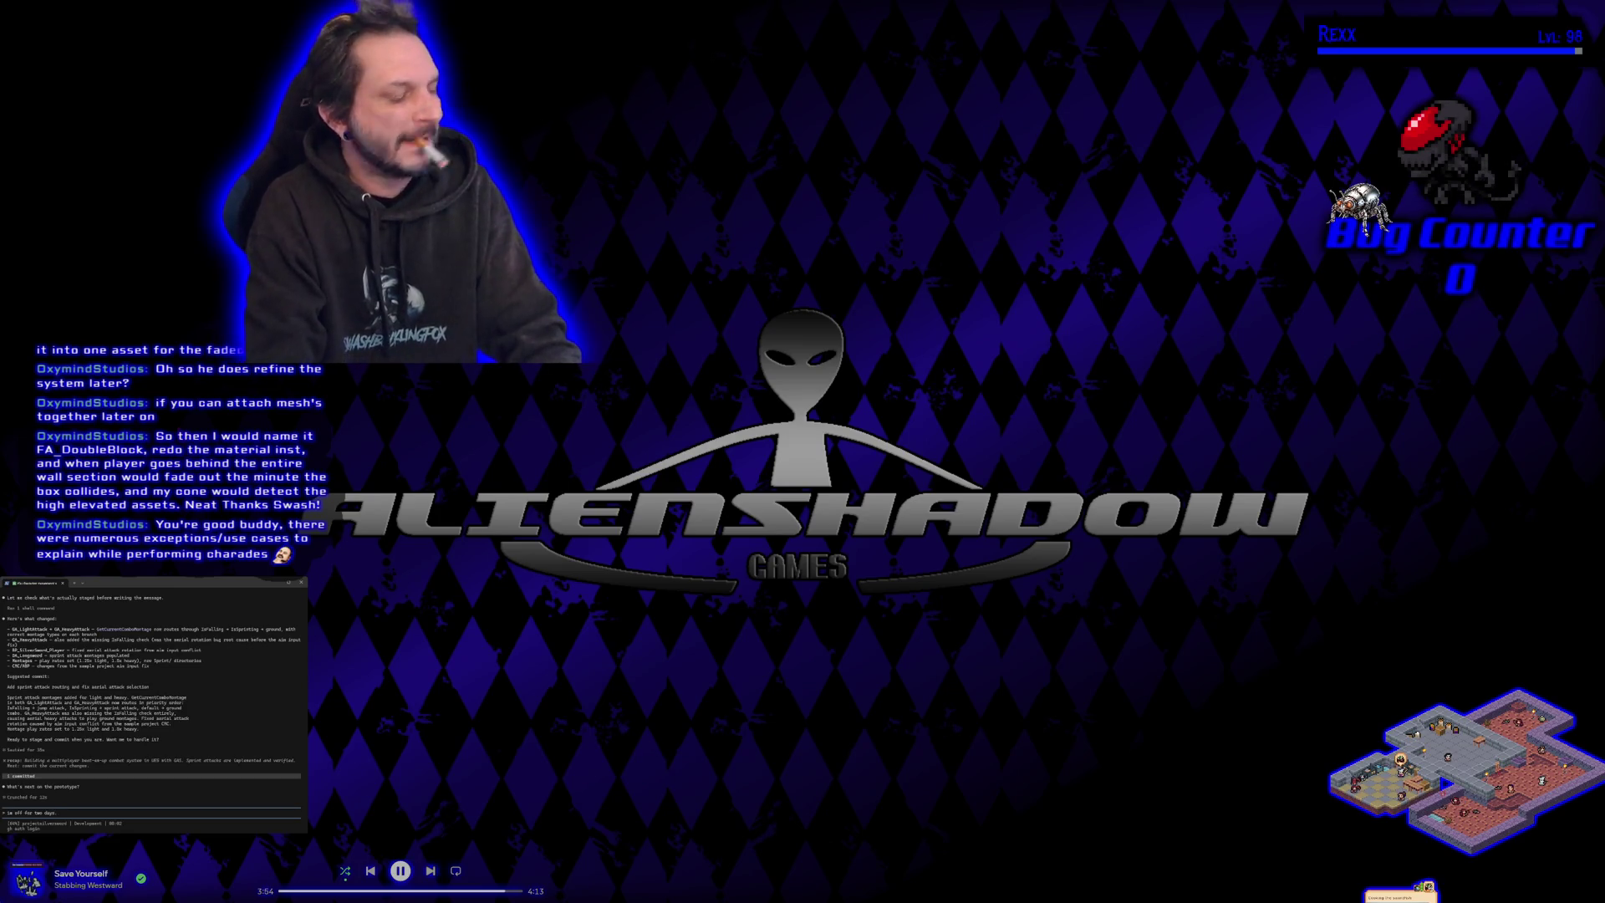
{"action": "type", "text": " will be moving o"}
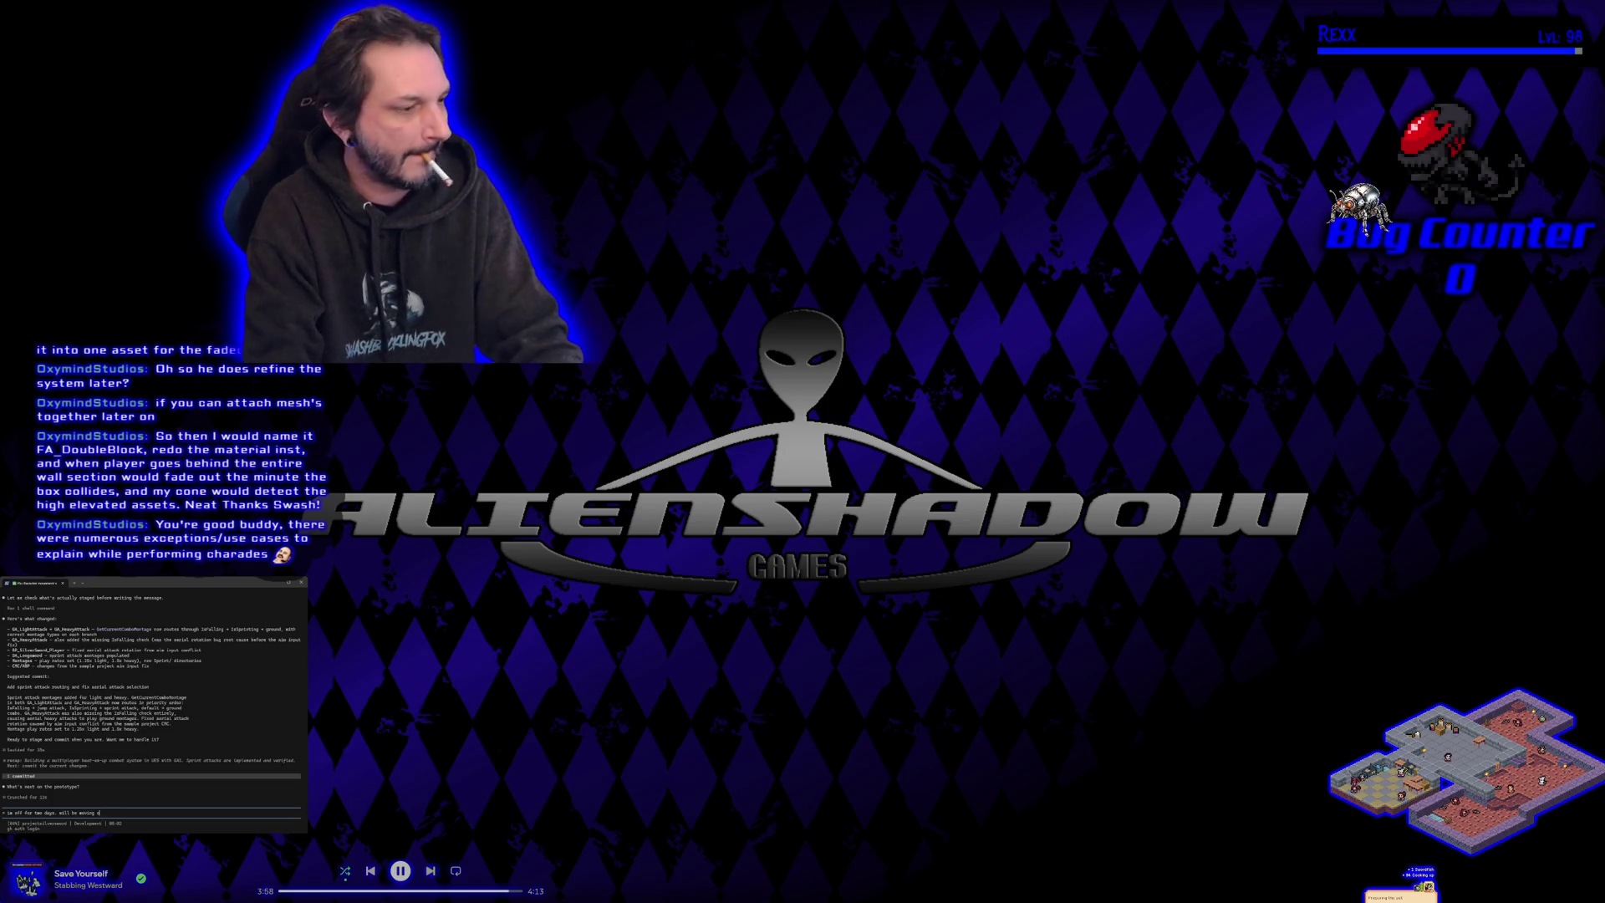
{"action": "type", "text": "my spawner a"}
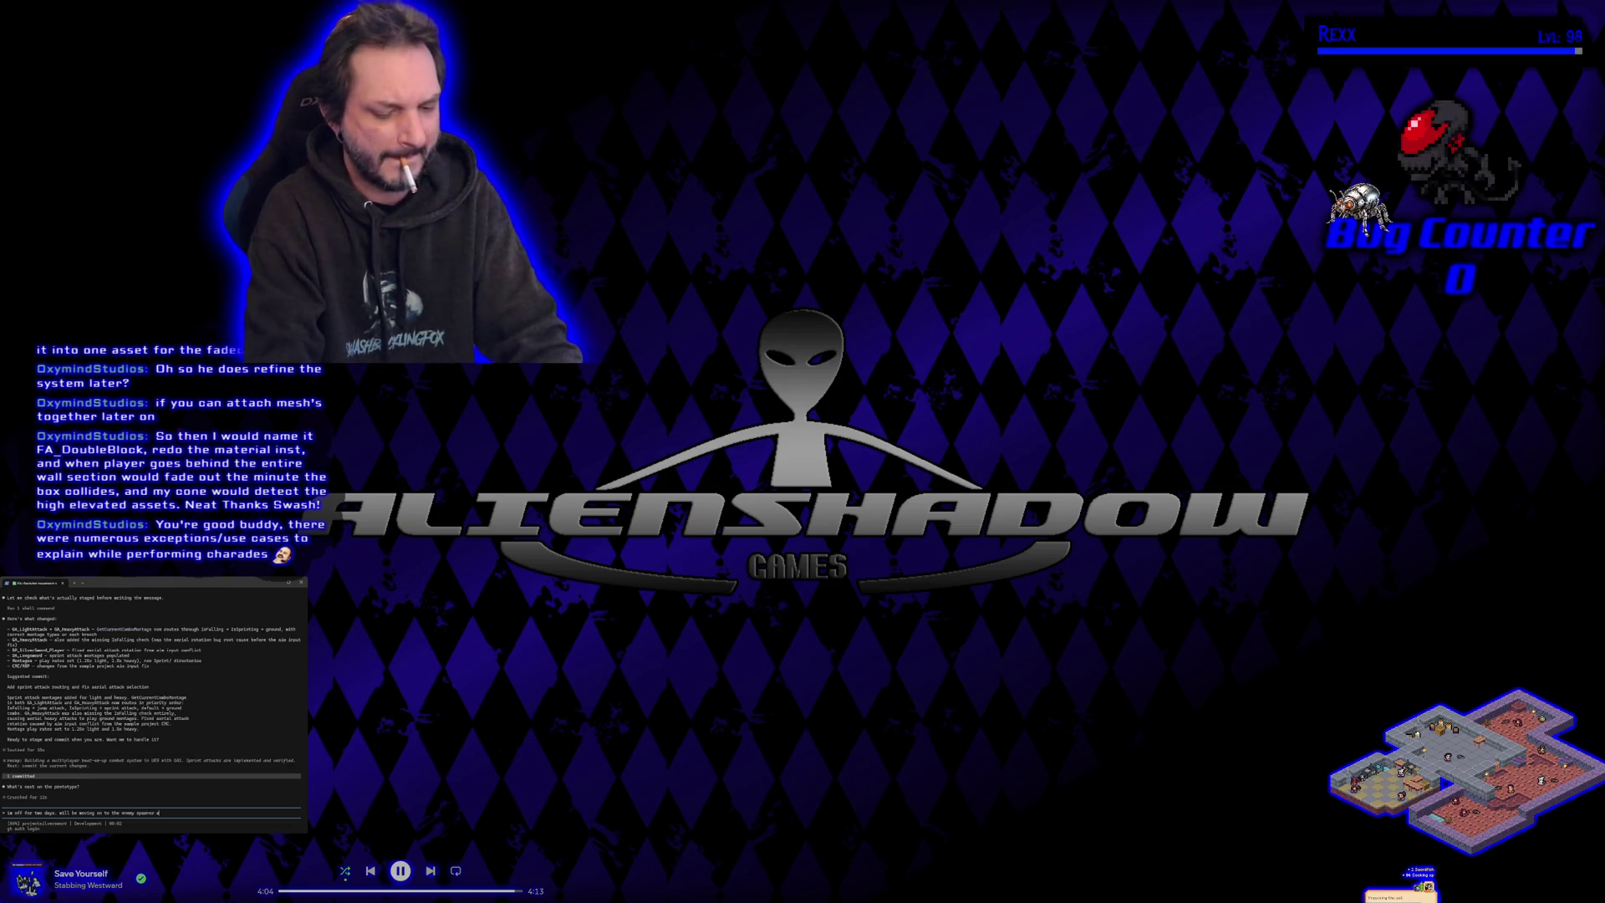
{"action": "type", "text": "nd enemy ai"}
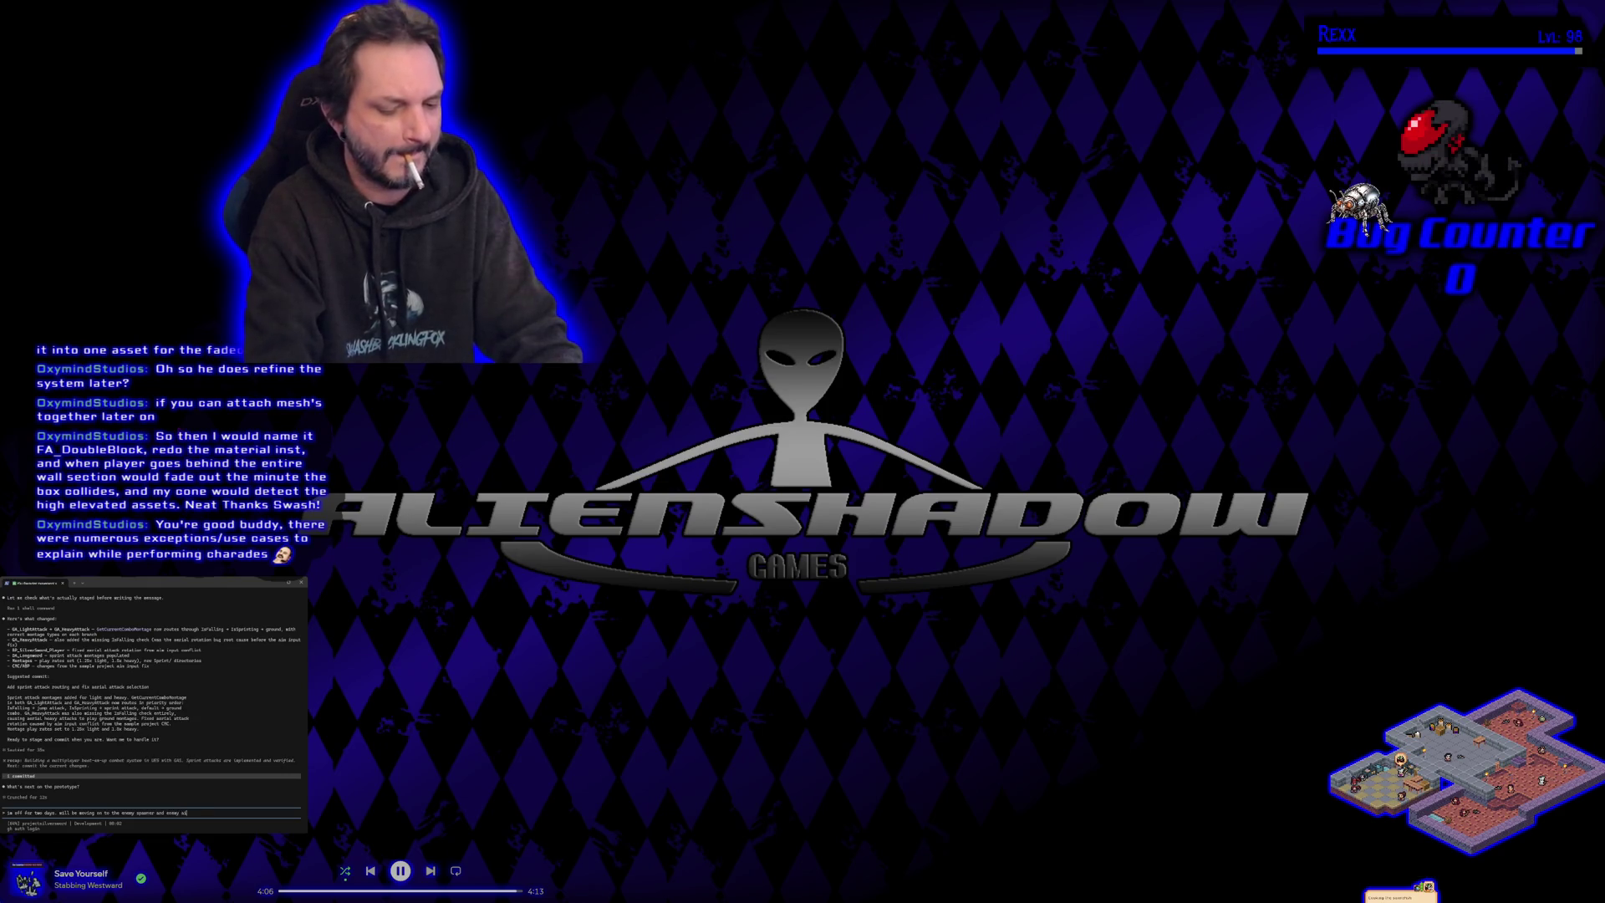
{"action": "type", "text": " next"}
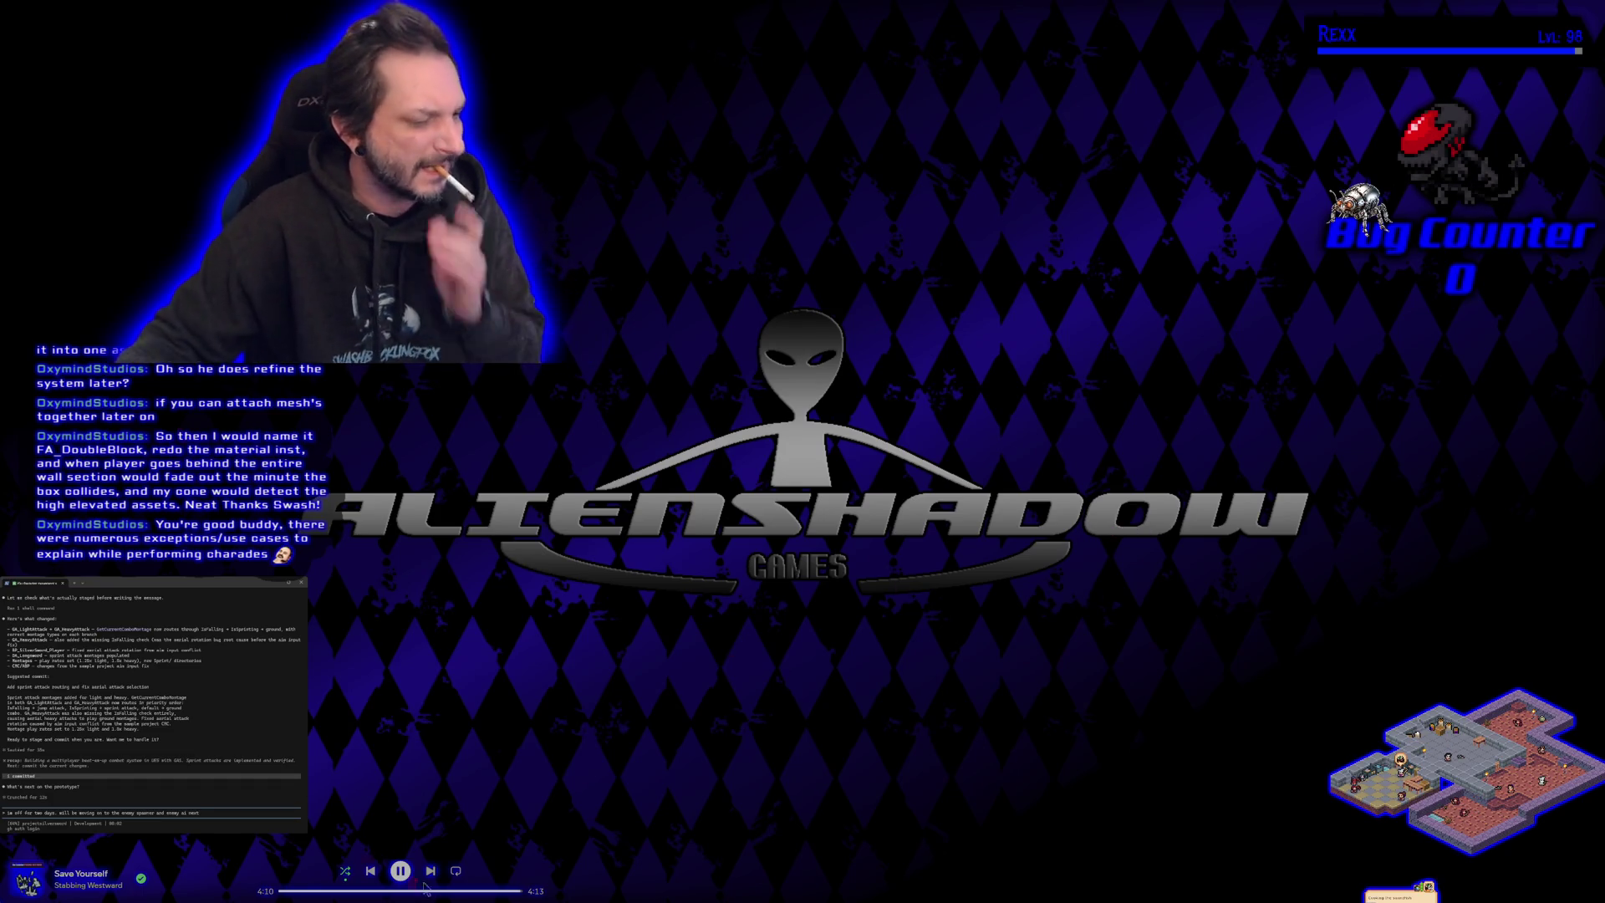
{"action": "key", "text": "alt+Tab"}
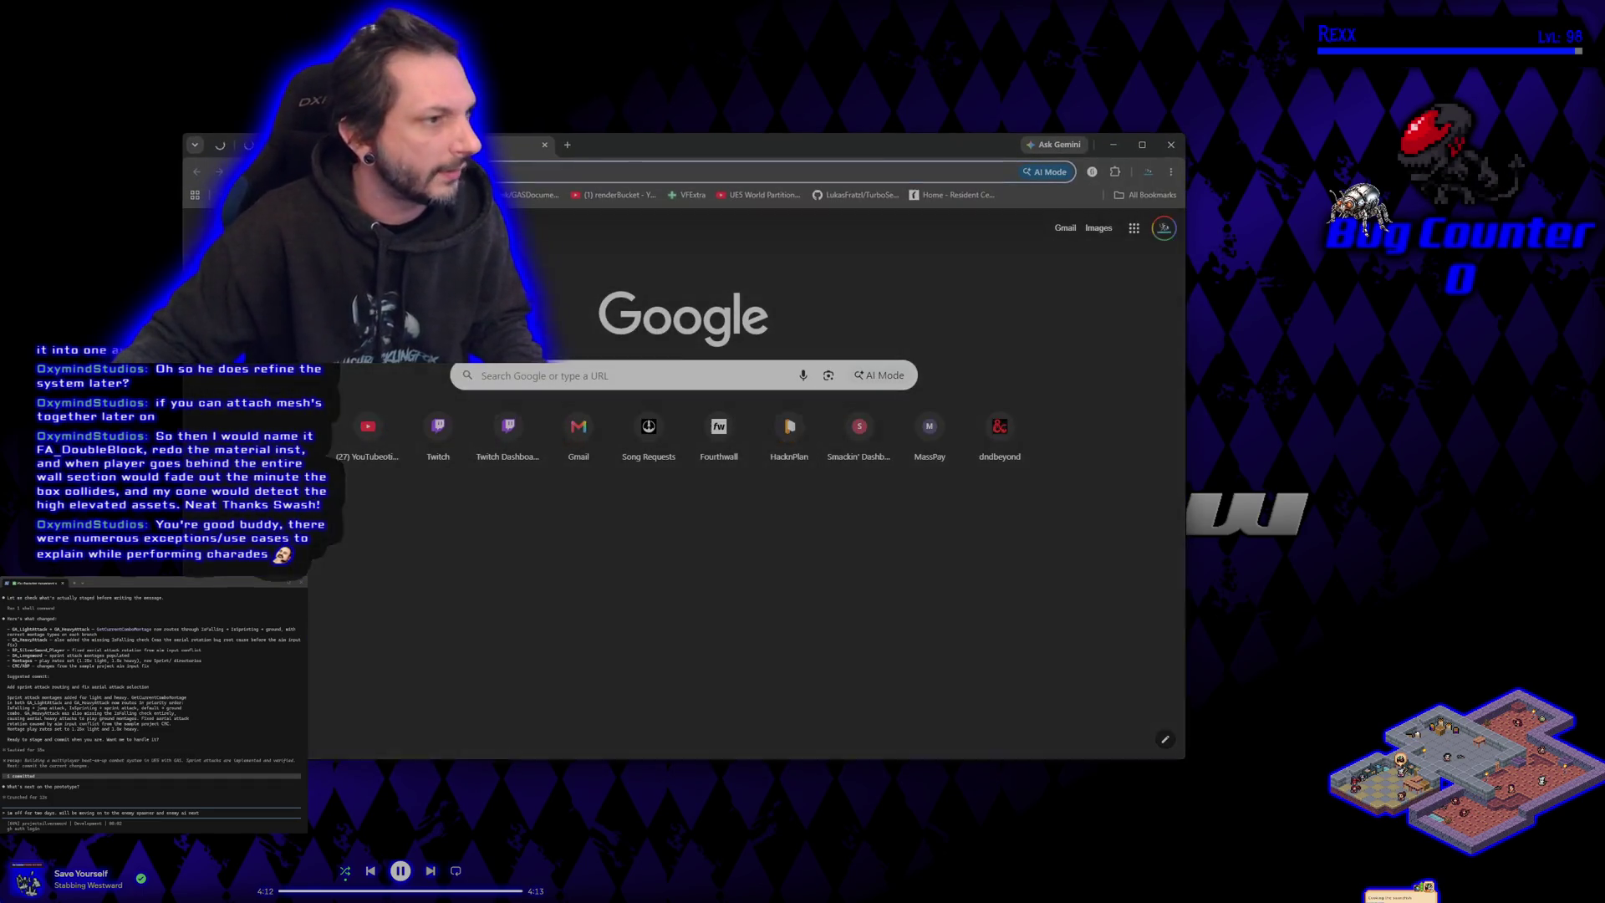
Step: Tick the Sprint Attack subtask in the Combat task, then send the sign-off message to the assistant
{"action": "left_click", "coordinate": [790, 427]}
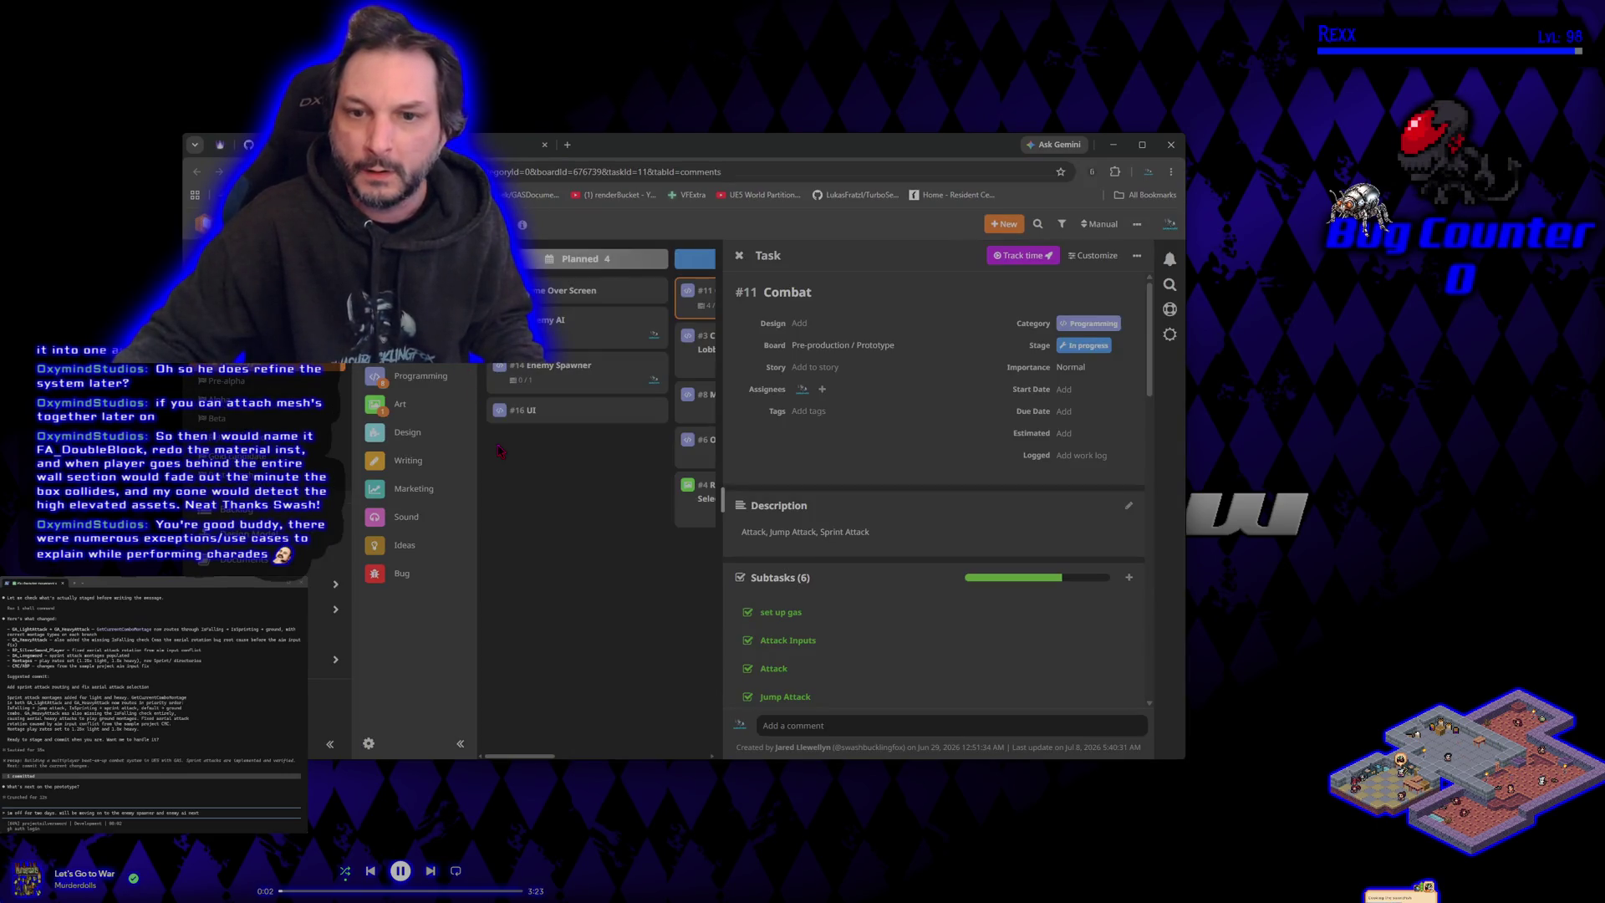
{"action": "scroll", "coordinate": [752, 586], "scroll_direction": "down", "scroll_amount": 3}
{"action": "left_click", "coordinate": [749, 538]}
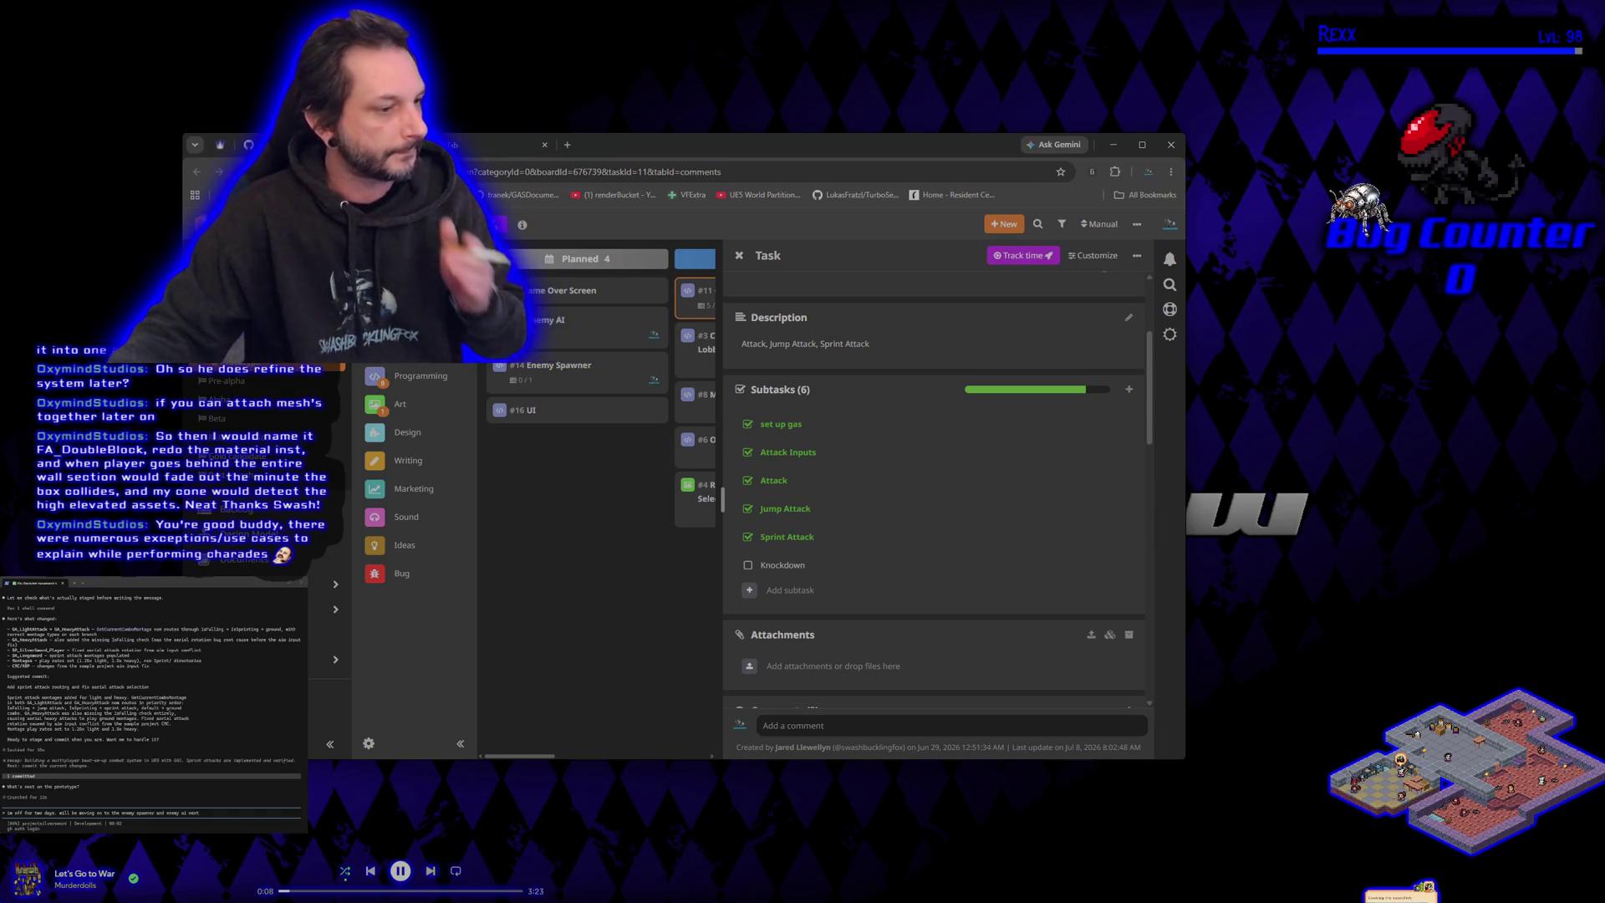
{"action": "key", "text": "BackSpace"}
{"action": "key", "text": "BackSpace"}
{"action": "key", "text": "BackSpace"}
{"action": "key", "text": "BackSpace"}
{"action": "key", "text": "BackSpace"}
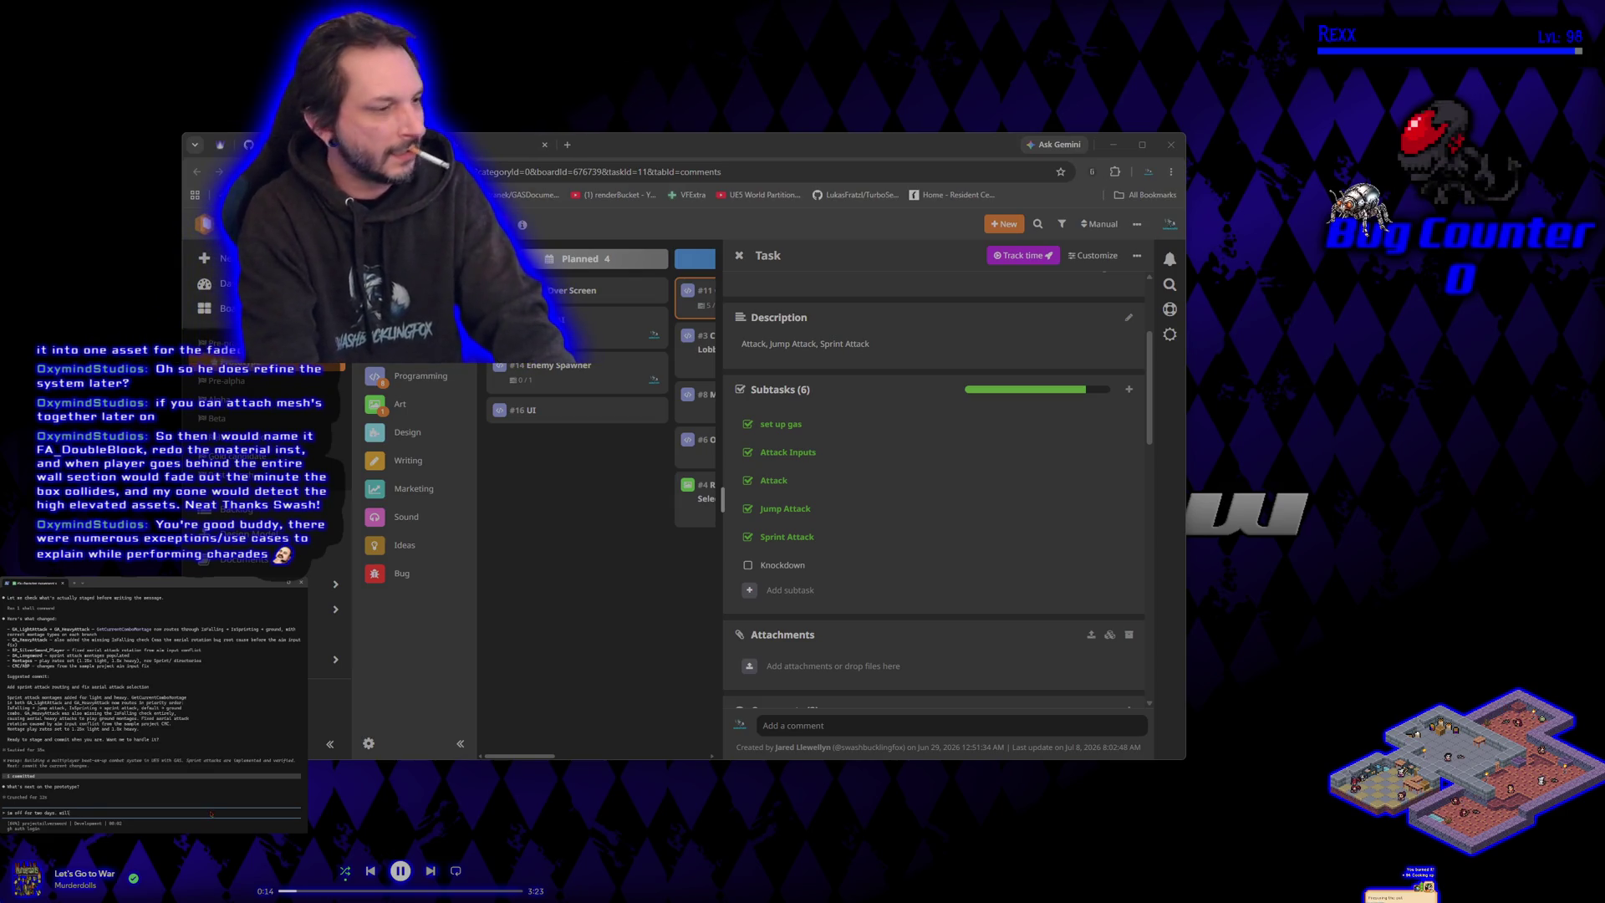
{"action": "key", "text": "Return"}
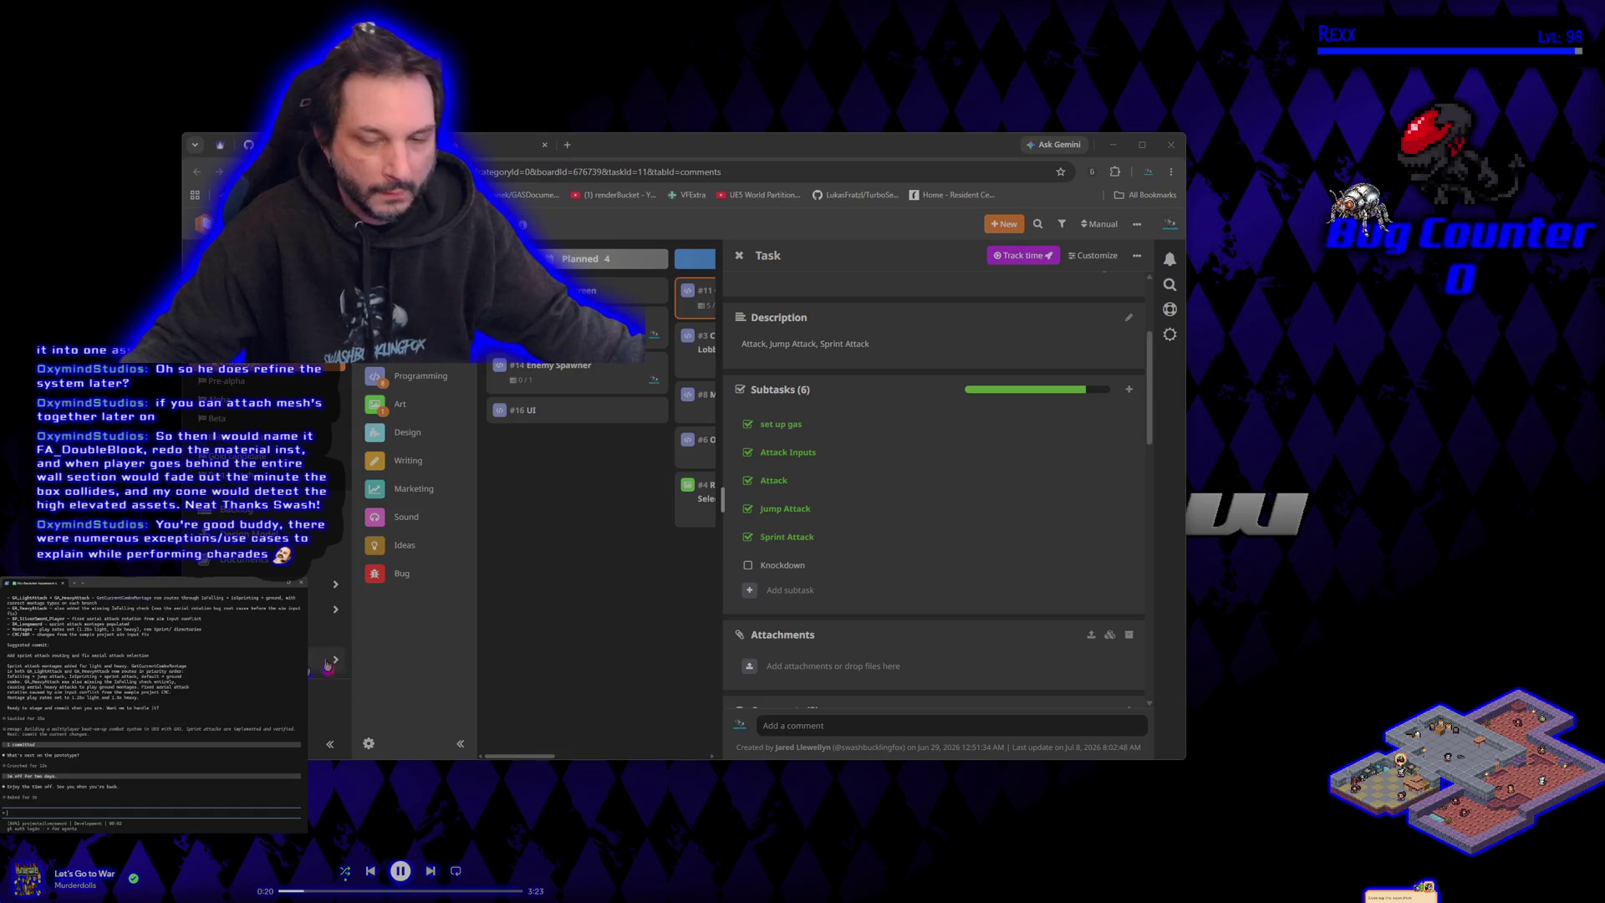
Step: Move #14 Enemy Spawner to the top of Planned and #7 Game Over Screen below #16 UI
{"action": "key", "text": "Escape"}
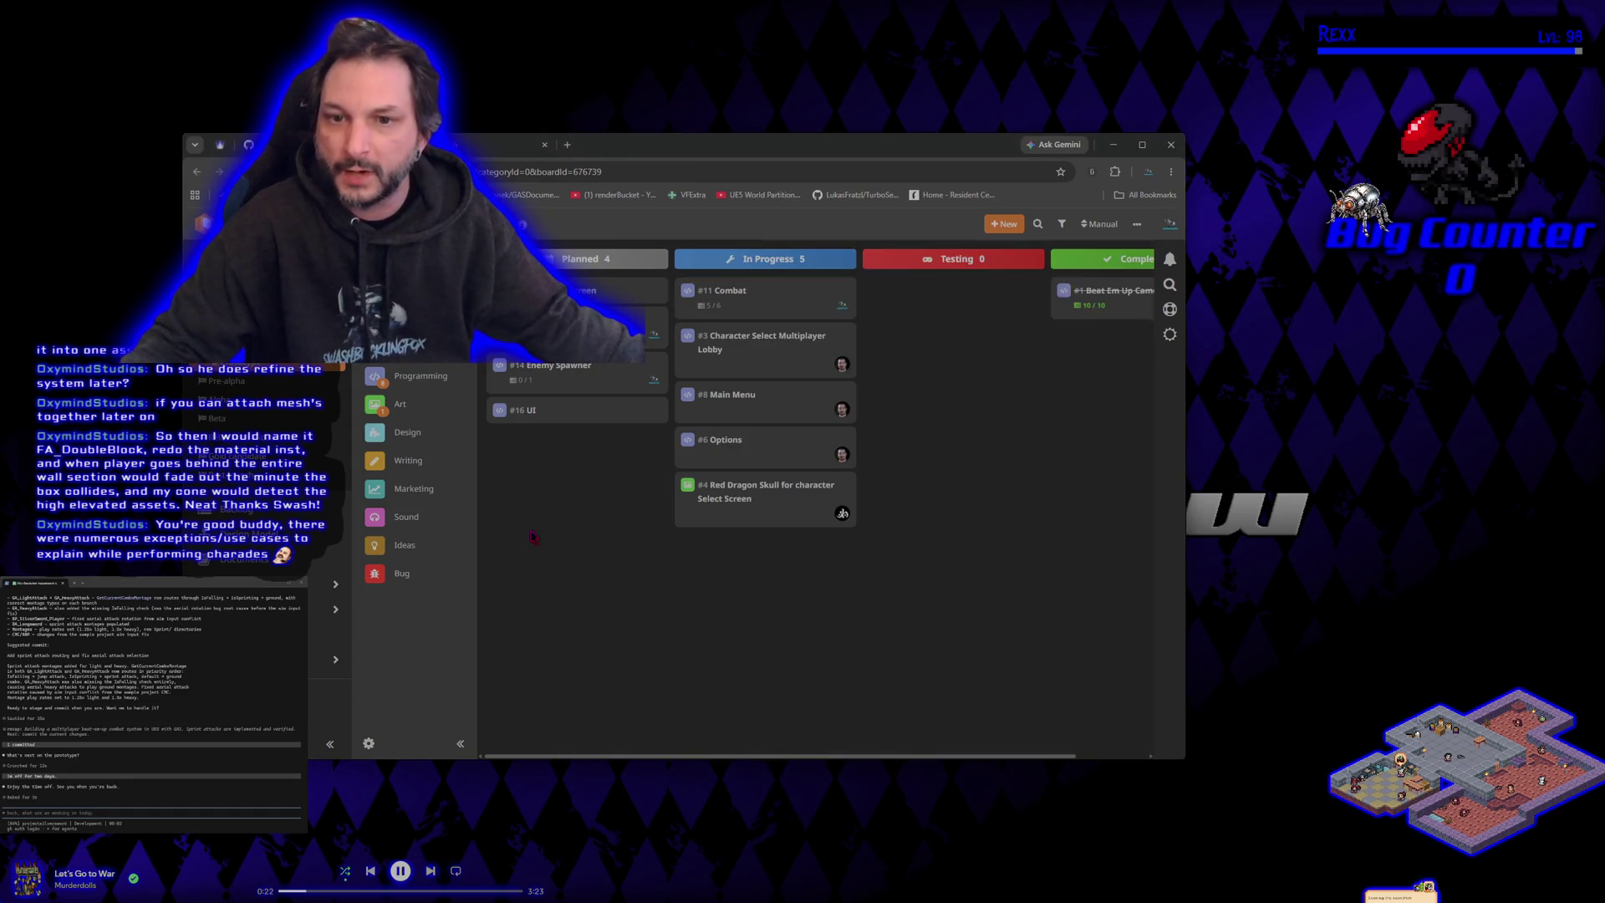
{"action": "left_click_drag", "start_coordinate": [553, 368], "coordinate": [577, 289]}
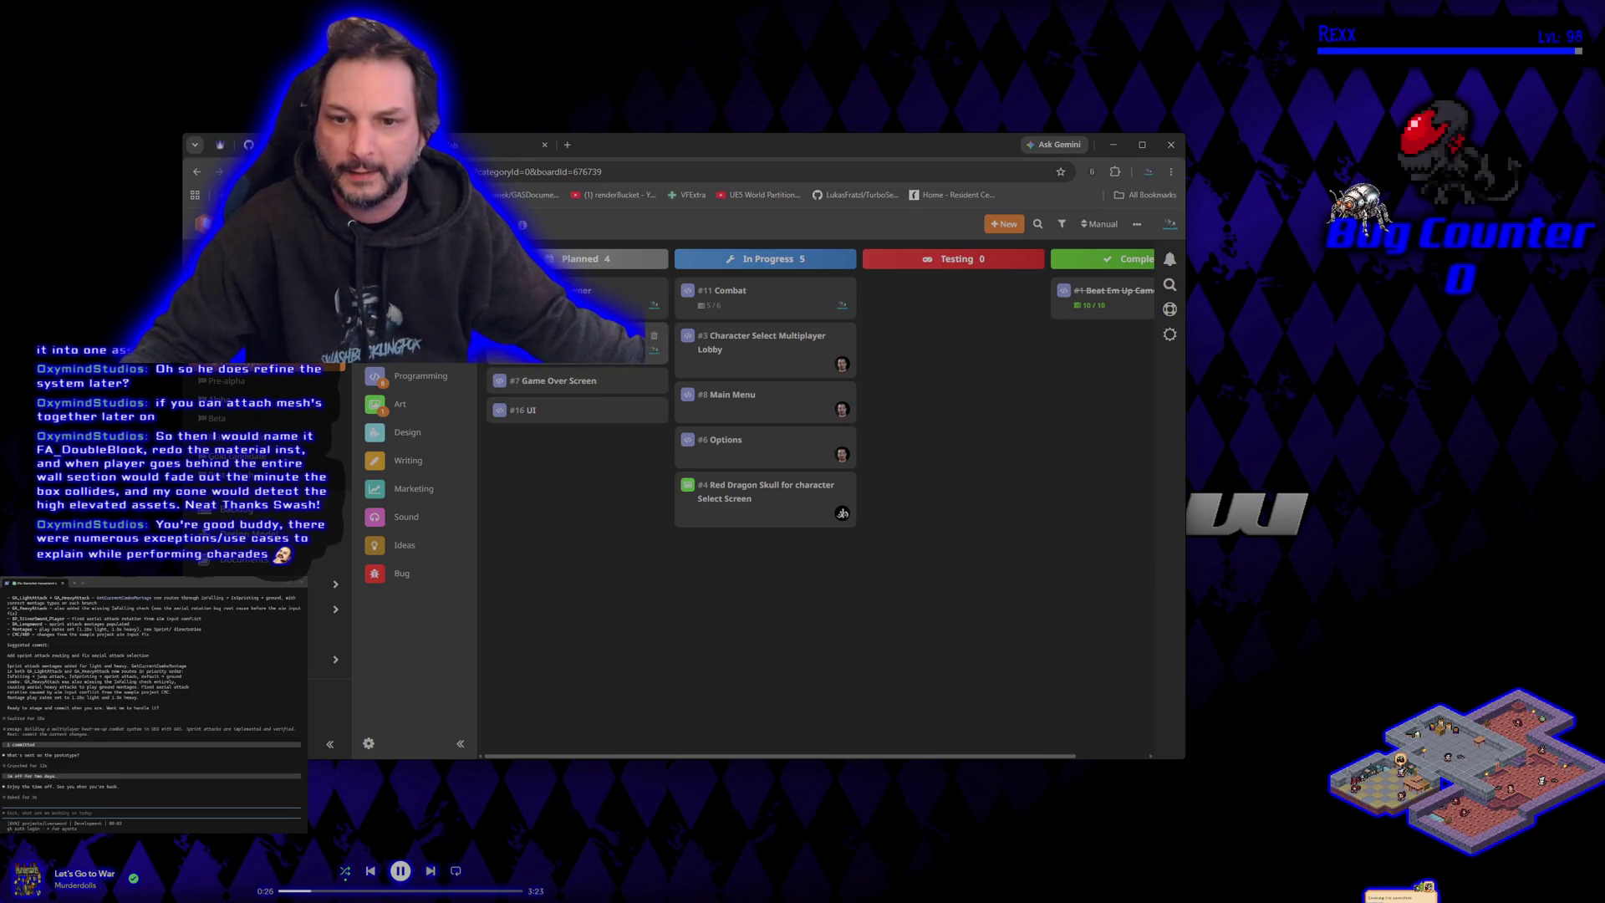
{"action": "left_click_drag", "start_coordinate": [549, 383], "coordinate": [556, 418]}
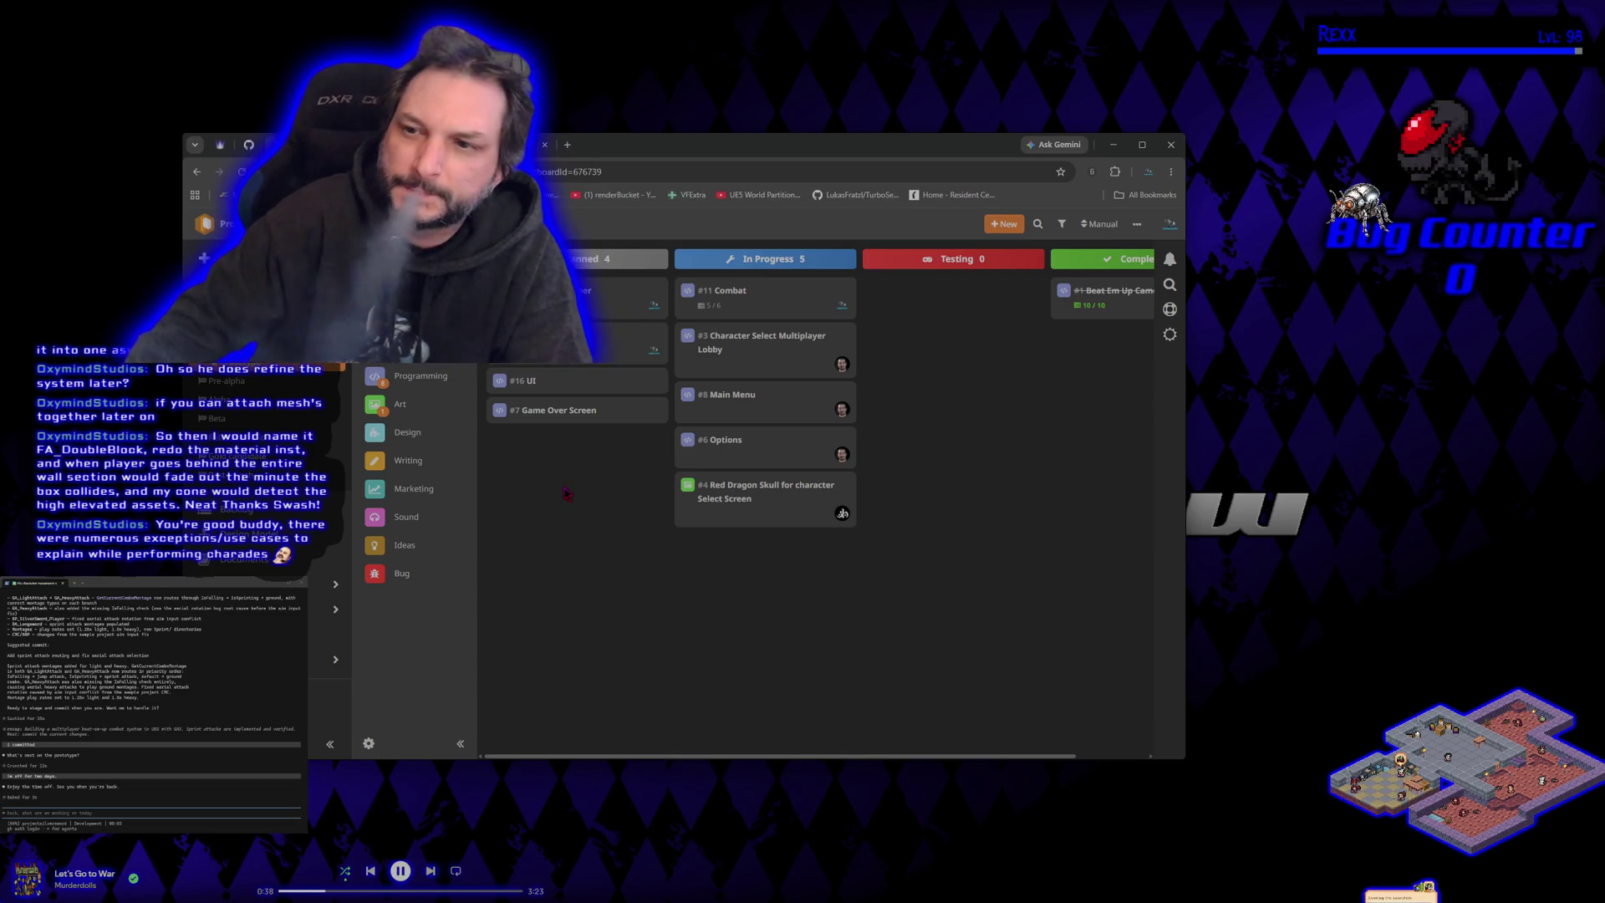
Step: Ask the assistant whether to continue this session or start a new one
{"action": "scroll", "coordinate": [565, 493], "scroll_direction": "right", "scroll_amount": 1}
{"action": "scroll", "coordinate": [562, 491], "scroll_direction": "left", "scroll_amount": 1}
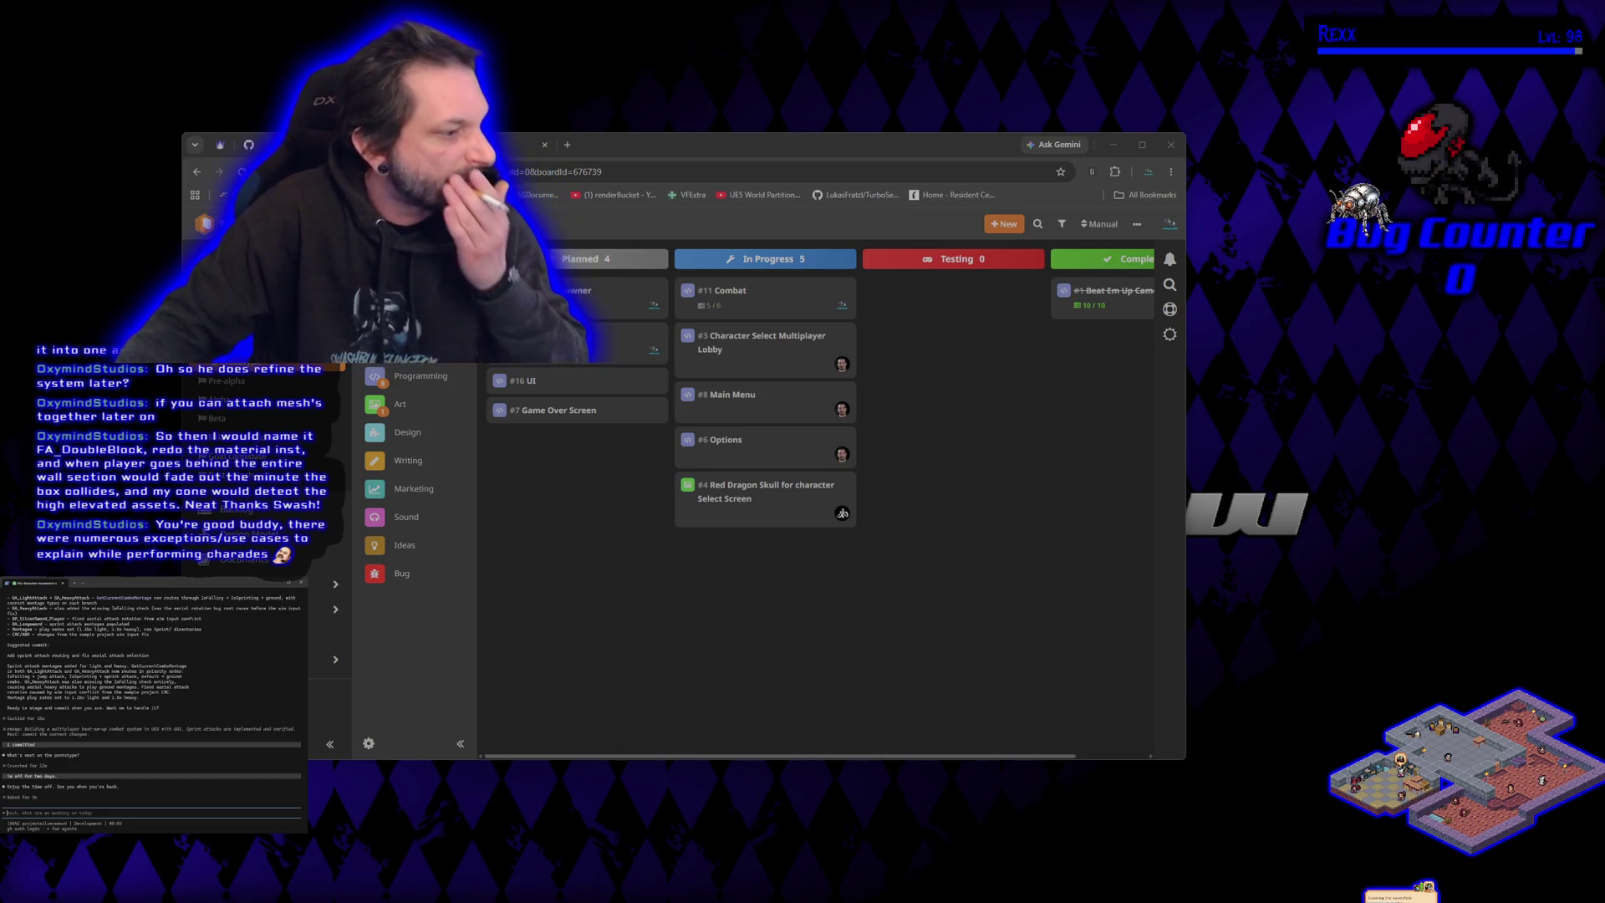
{"action": "type", "text": "should"}
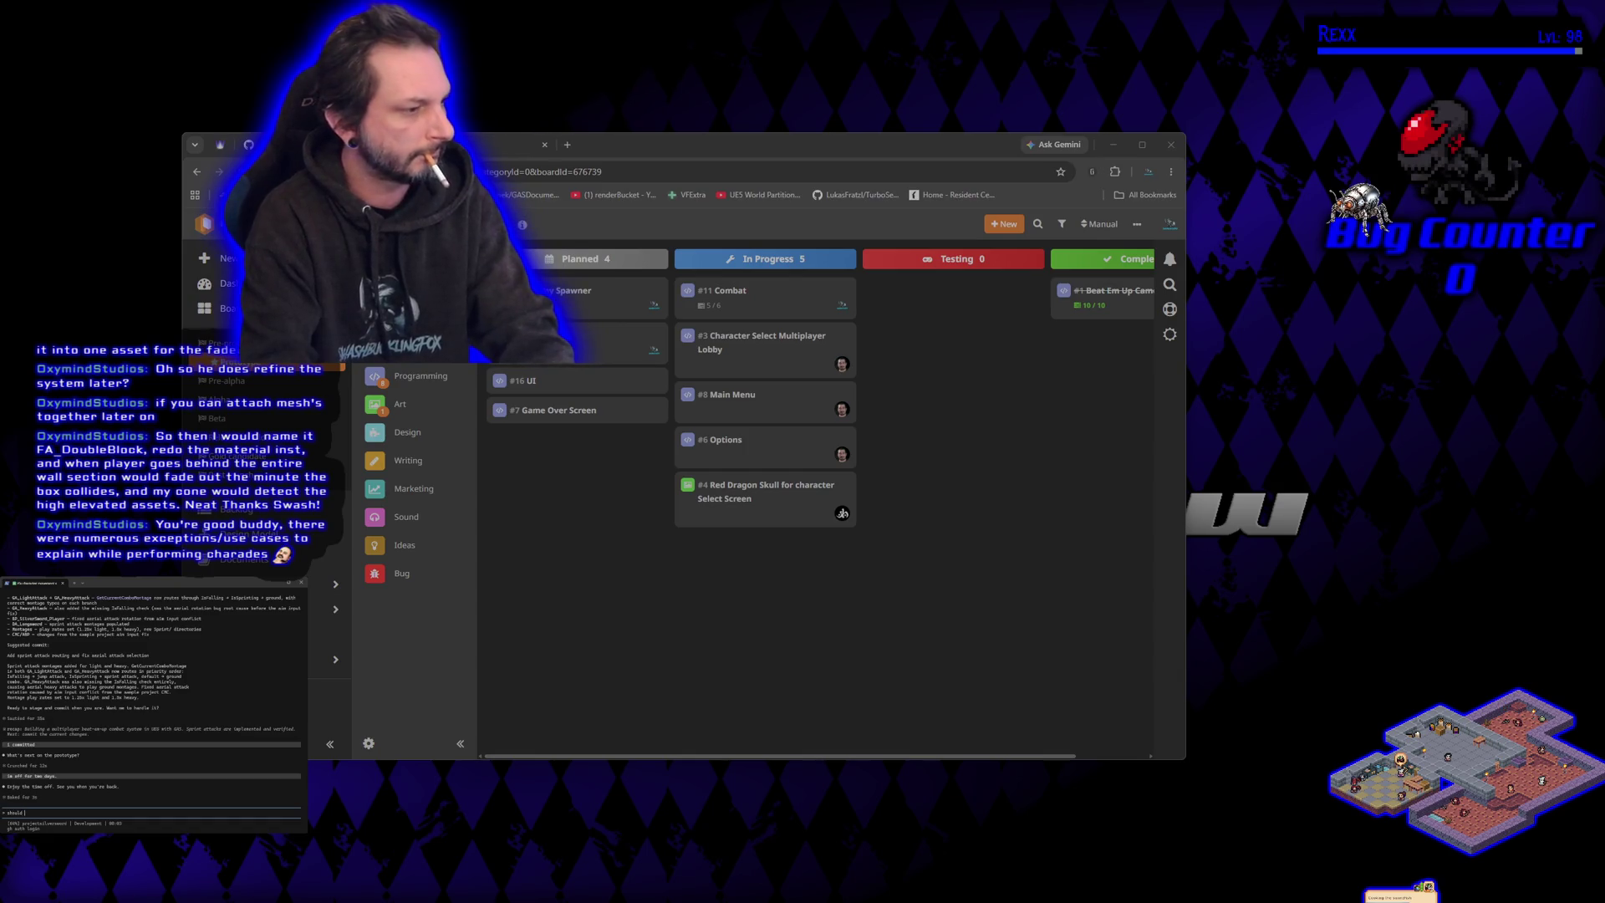
{"action": "type", "text": " i pick up with y"}
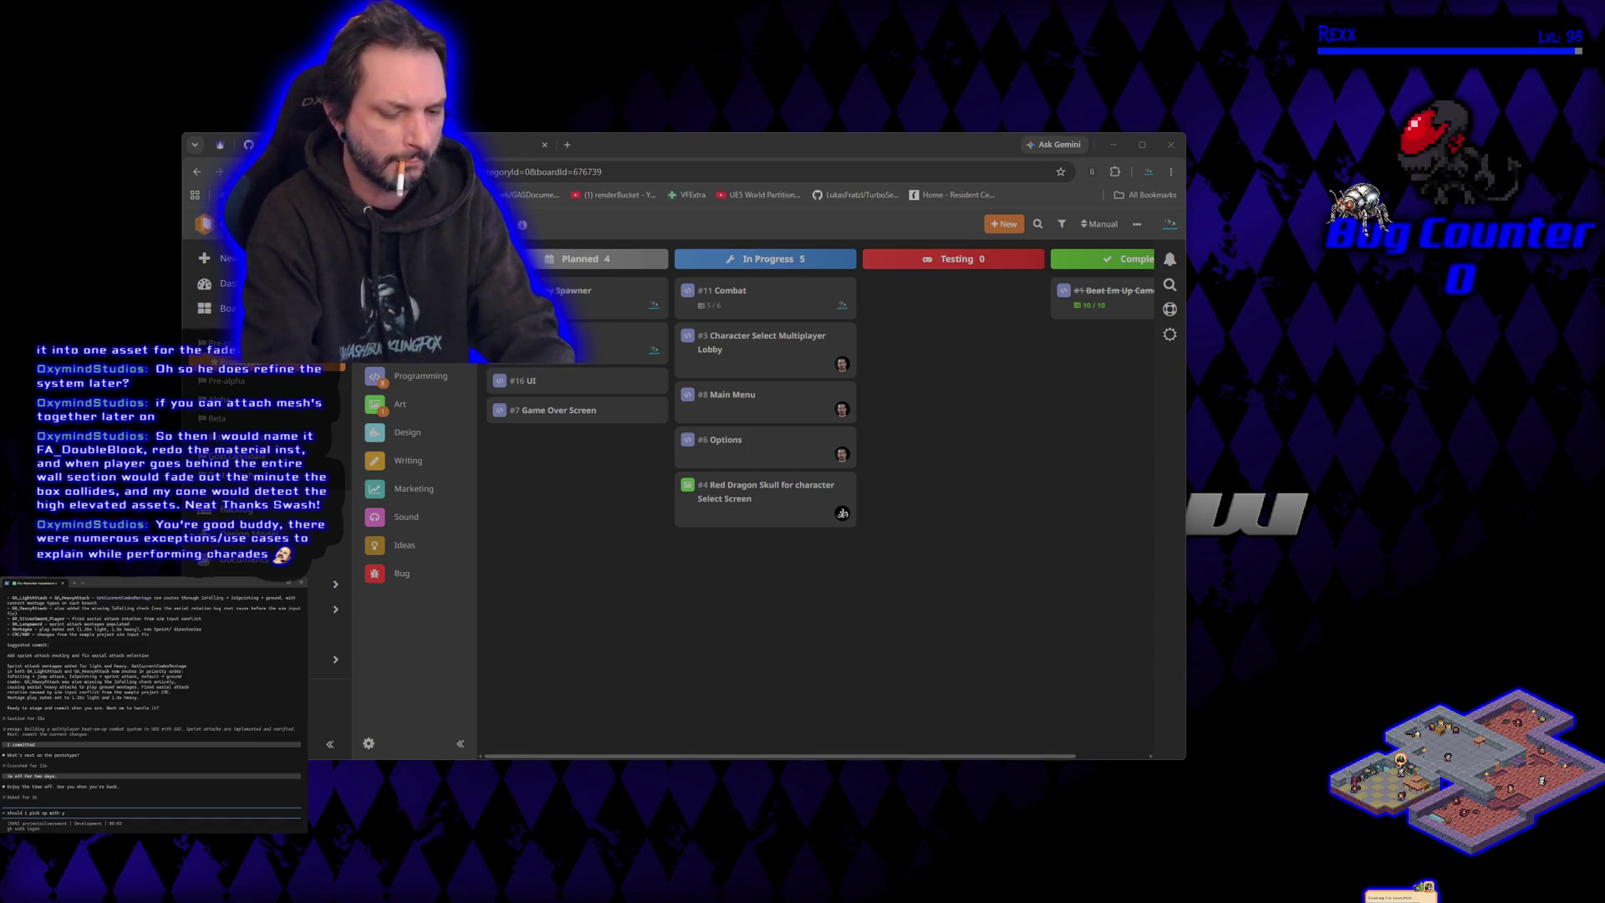
{"action": "type", "text": "ou or start a ne"}
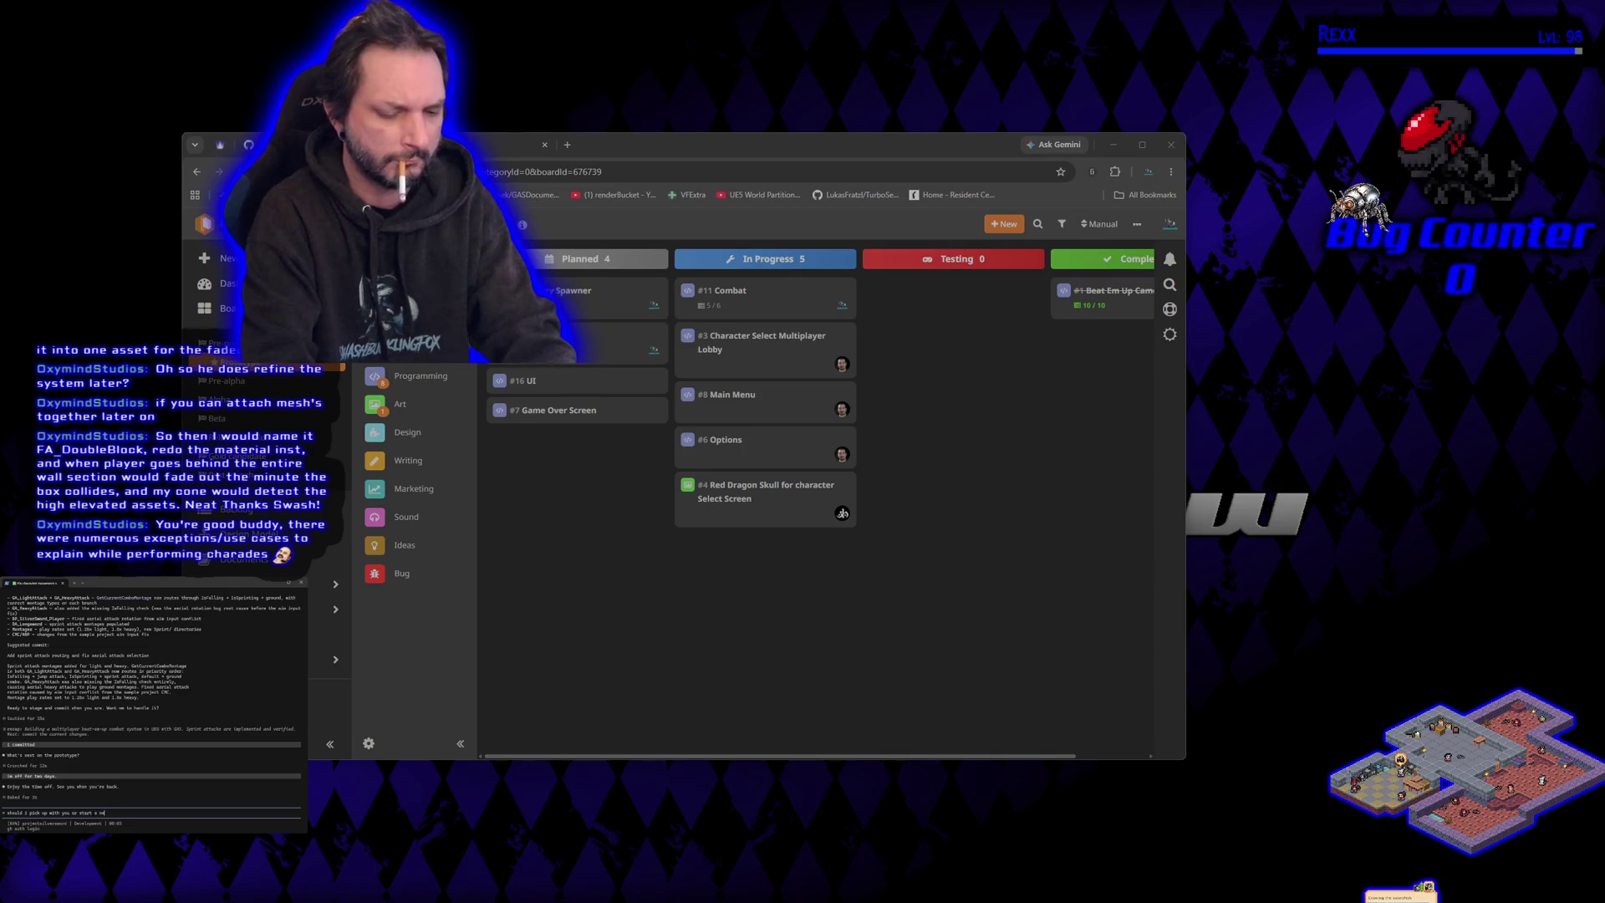
{"action": "type", "text": "w session will there be a differen"}
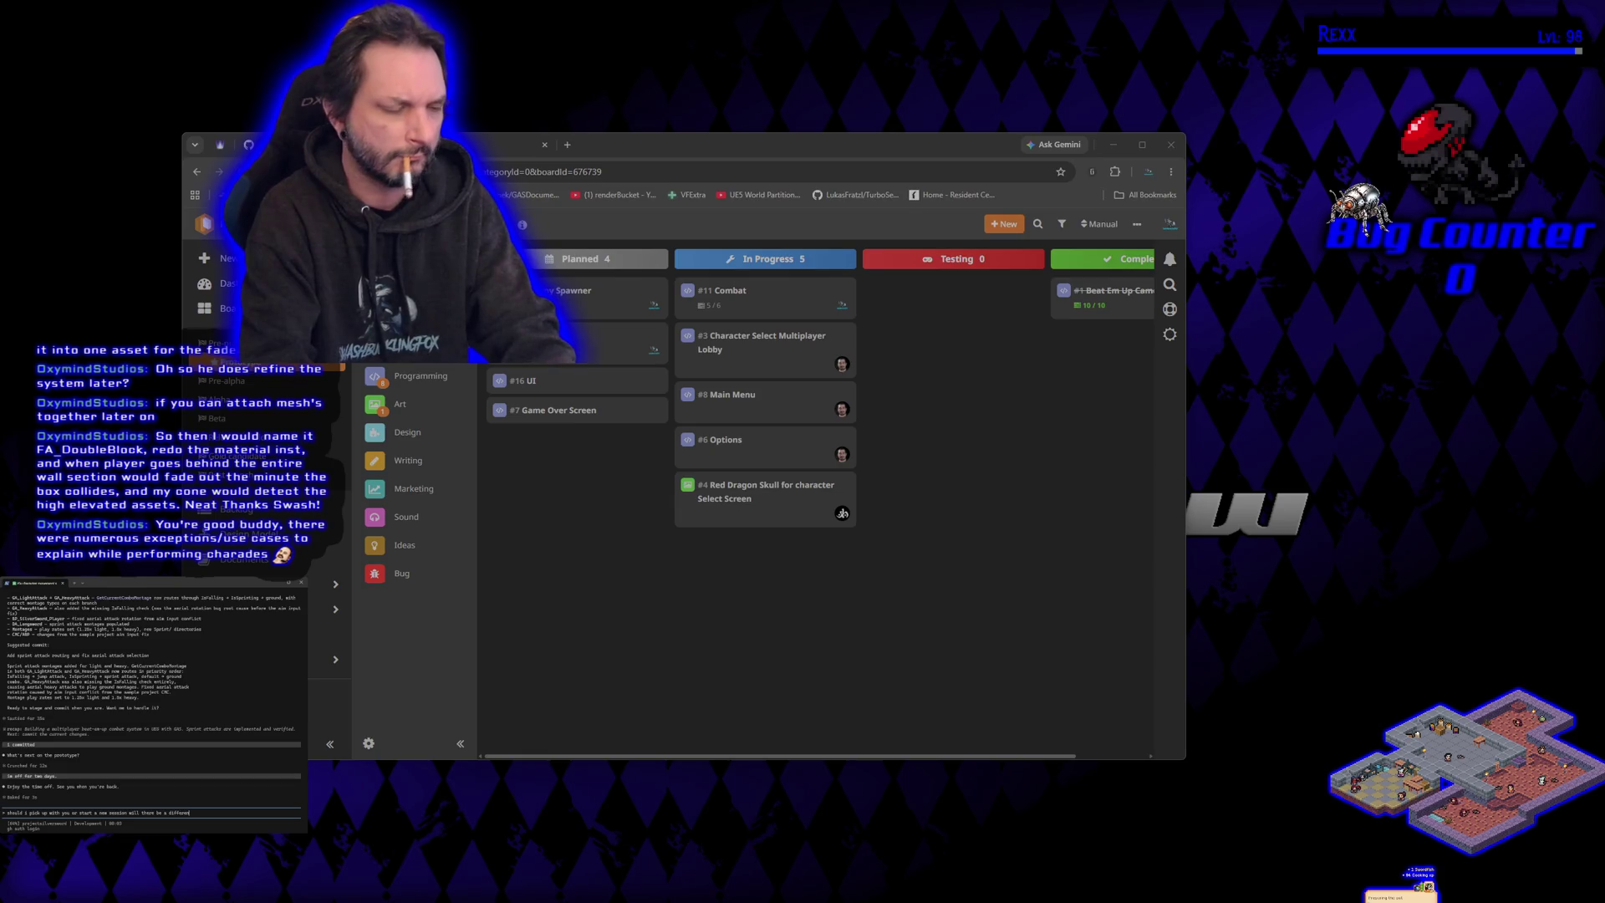
{"action": "type", "text": "ce"}
{"action": "key", "text": "Return"}
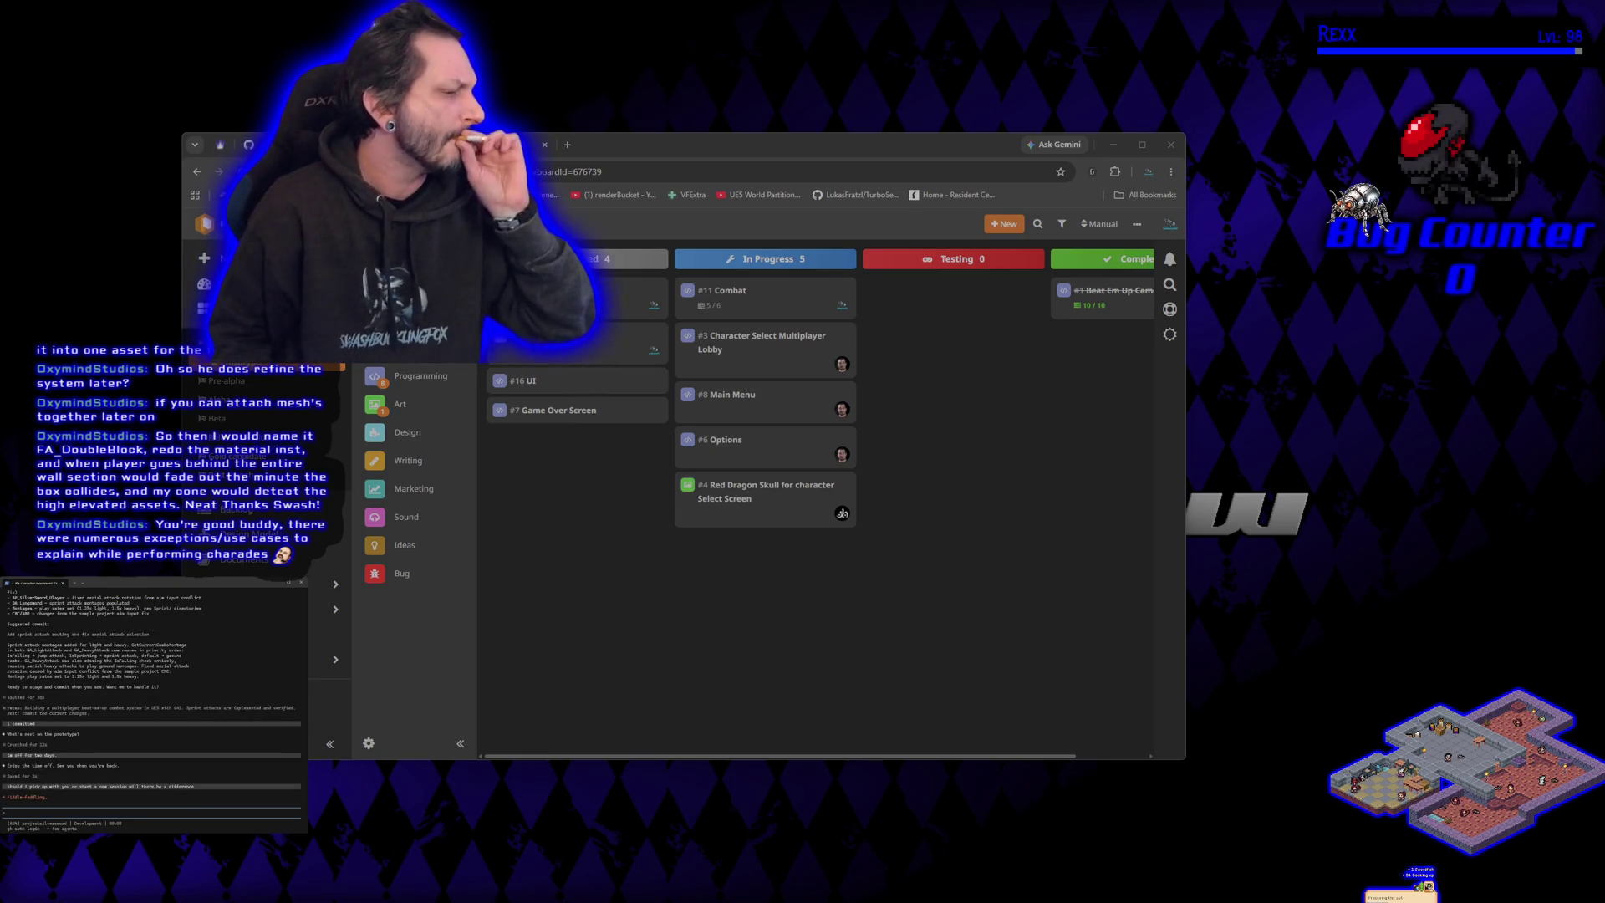